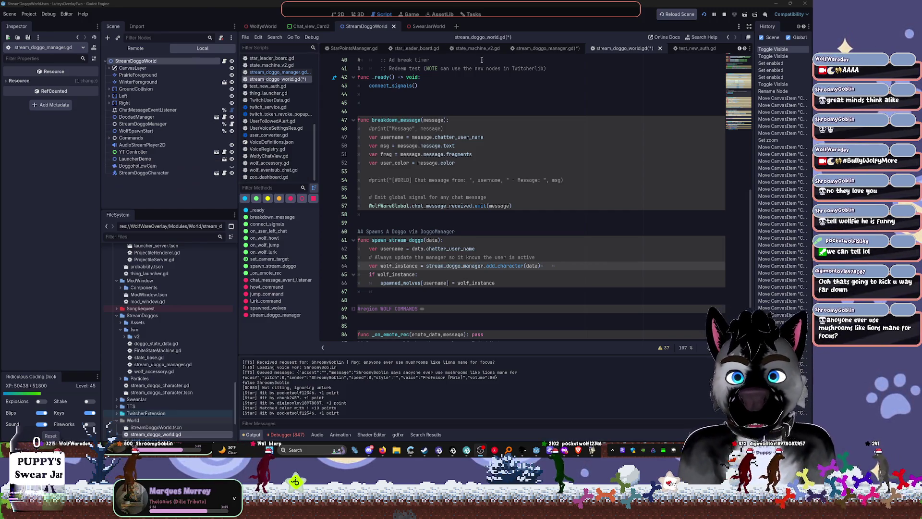
- Review the message-fragments, add_character and commented-out print lines in stream_doggo_world.gd
click(446, 154)
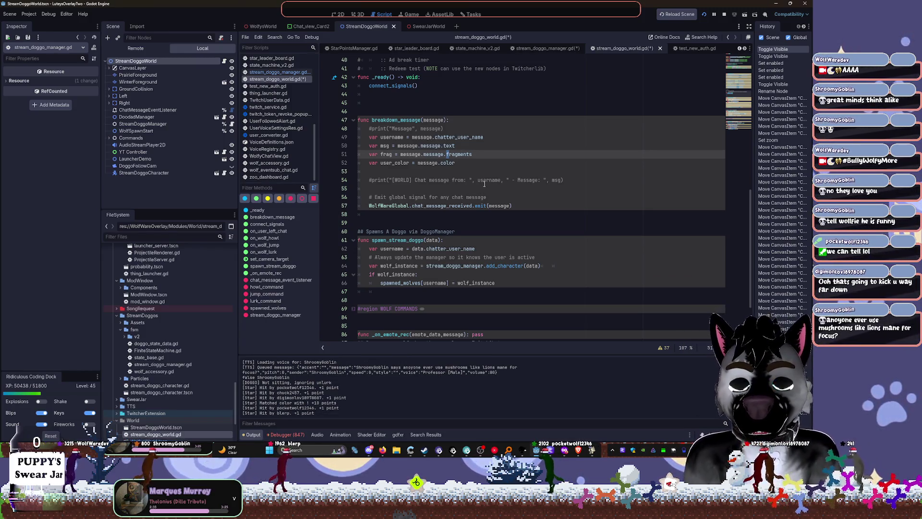
scroll(485, 188, down, 3)
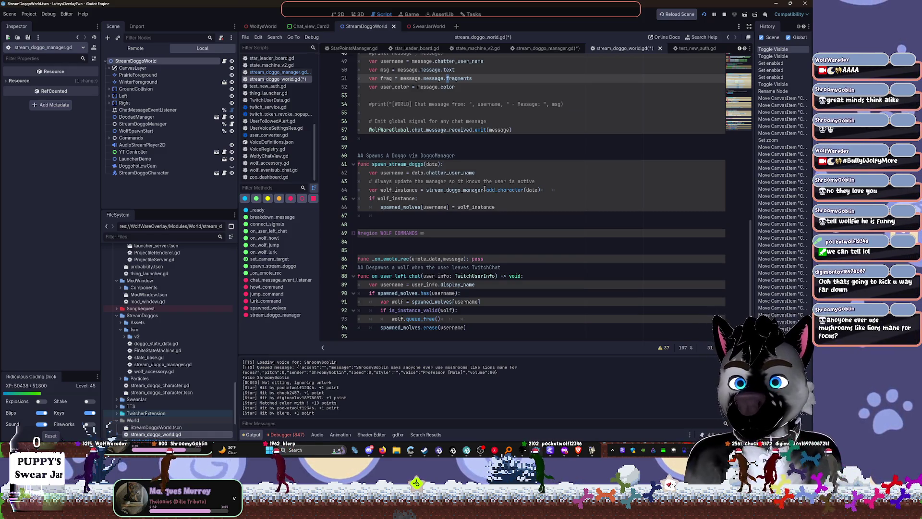
mouse_move(492, 190)
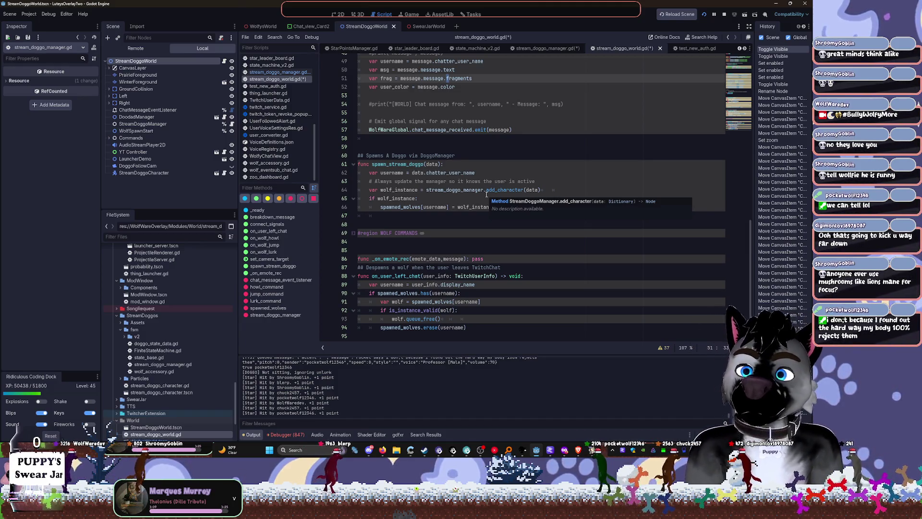
click(564, 182)
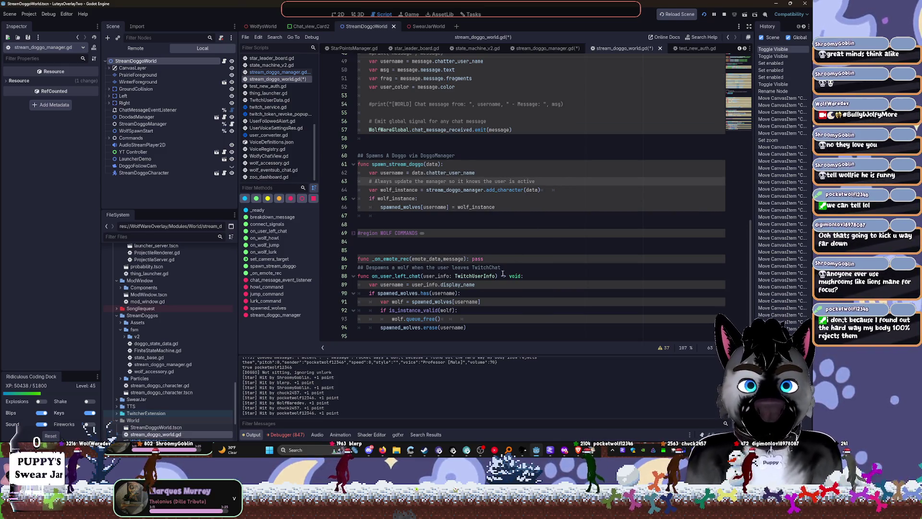
scroll(404, 216, up, 2)
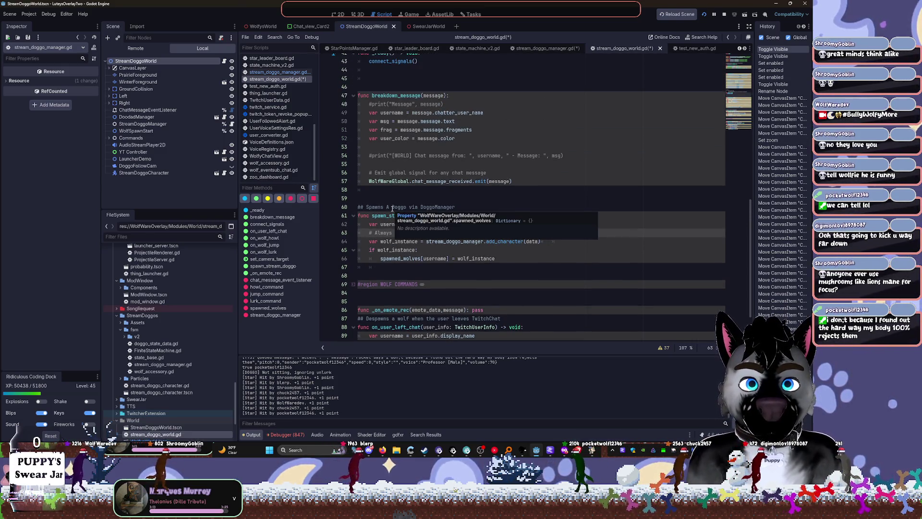
click(460, 156)
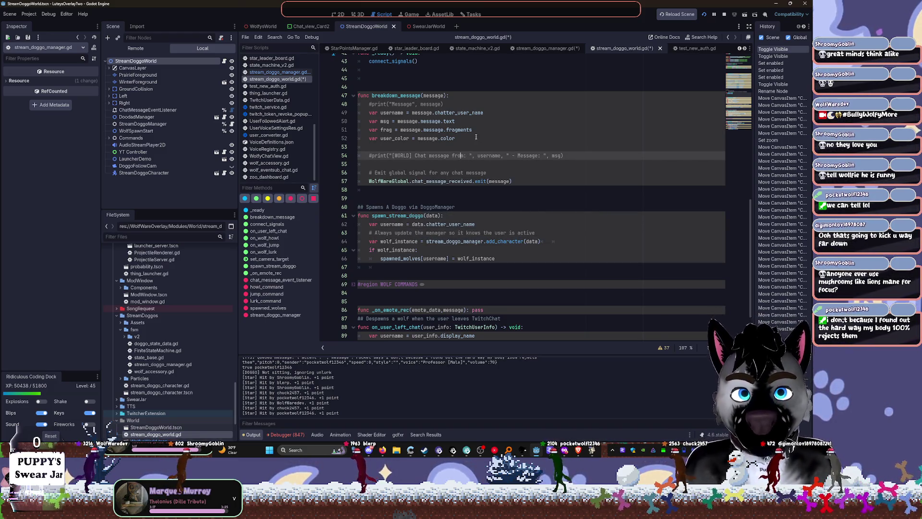
- Delete the empty line after the user_color assignment, then check the if wolf_instance line
click(476, 137)
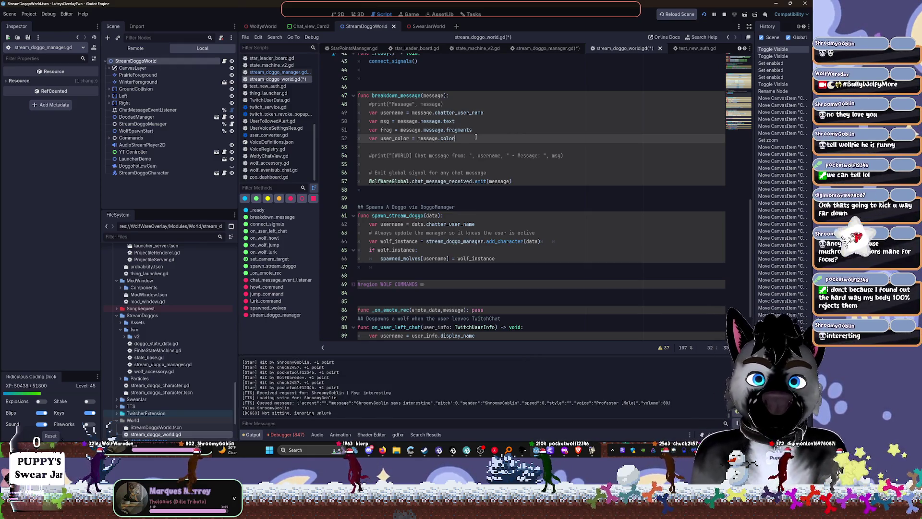
key(Delete)
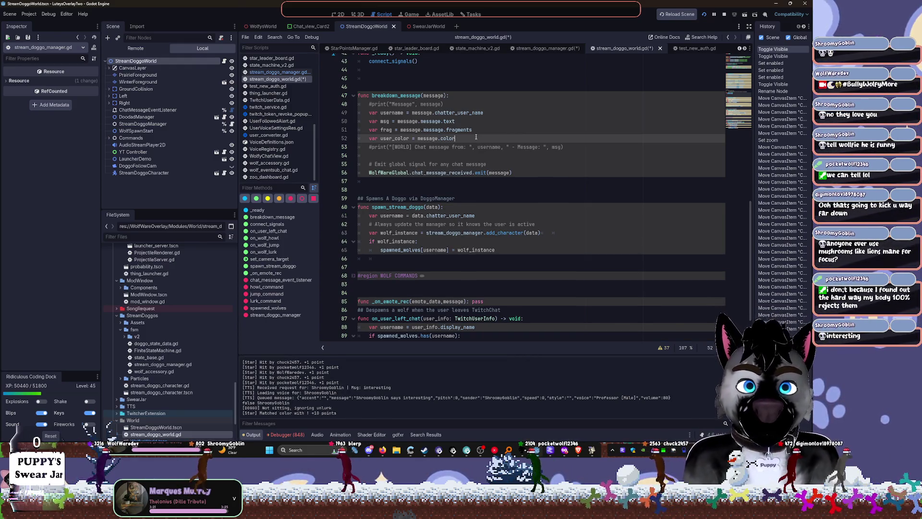
key(Down)
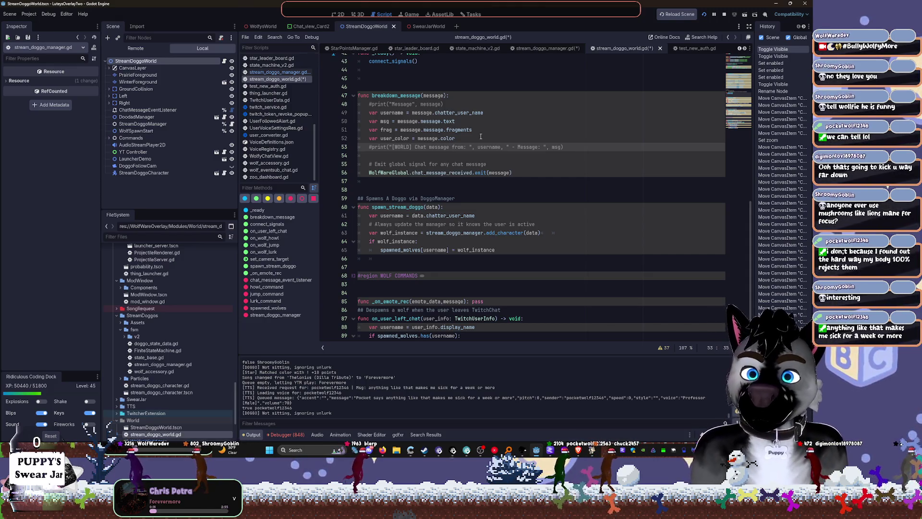
click(622, 244)
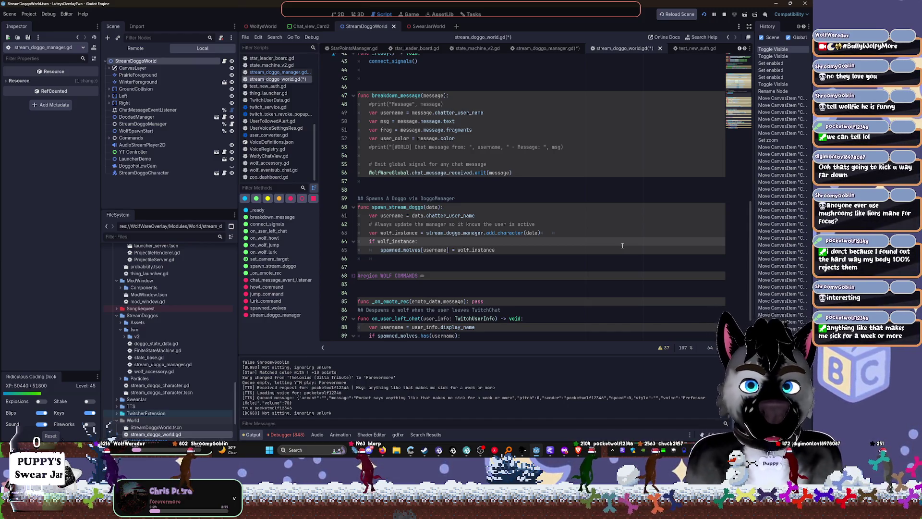
scroll(535, 260, down, 2)
scroll(569, 243, up, 15)
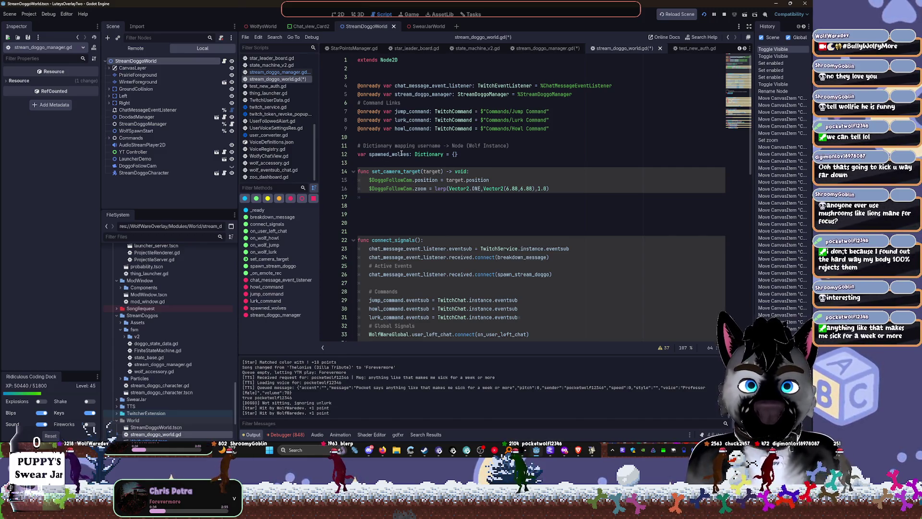
- Highlight uses of spawned_wolves and wolf_instance, then go to add_character's definition in stream_doggo_manager.gd
double_click(383, 154)
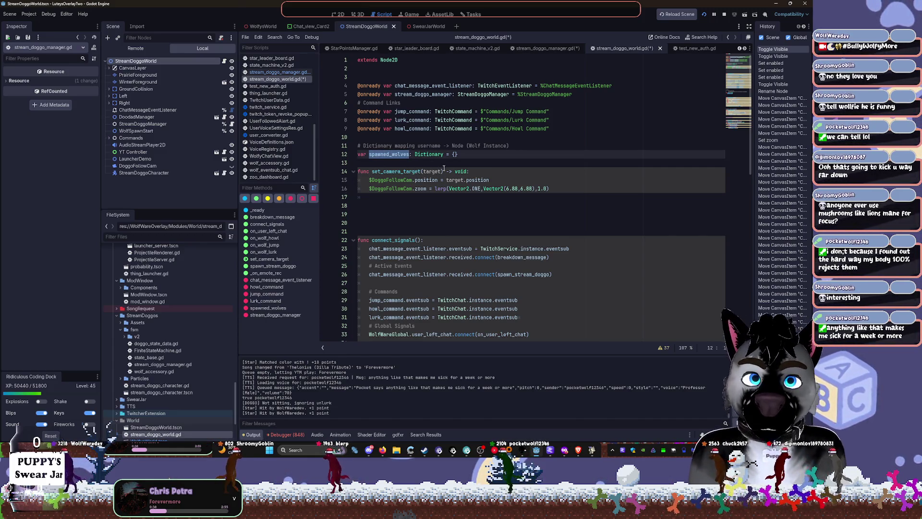
scroll(451, 168, down, 10)
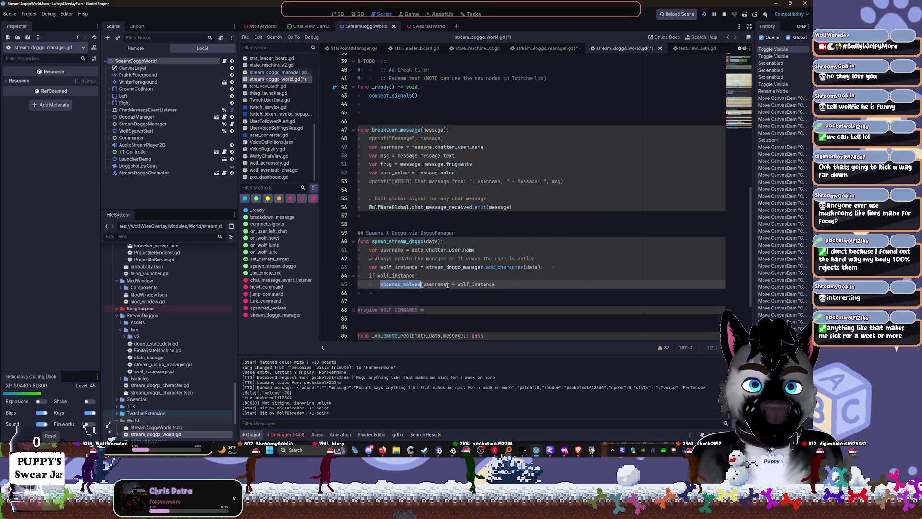
double_click(407, 276)
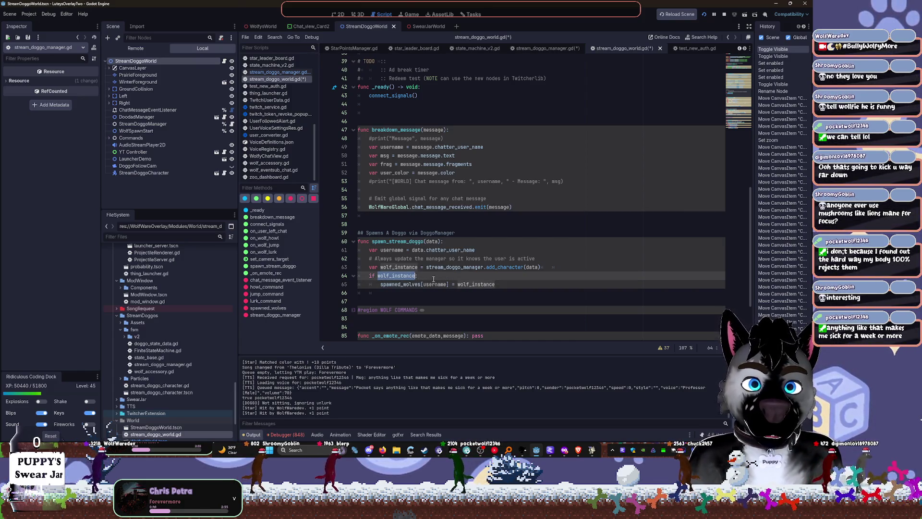
ctrl+click(504, 268)
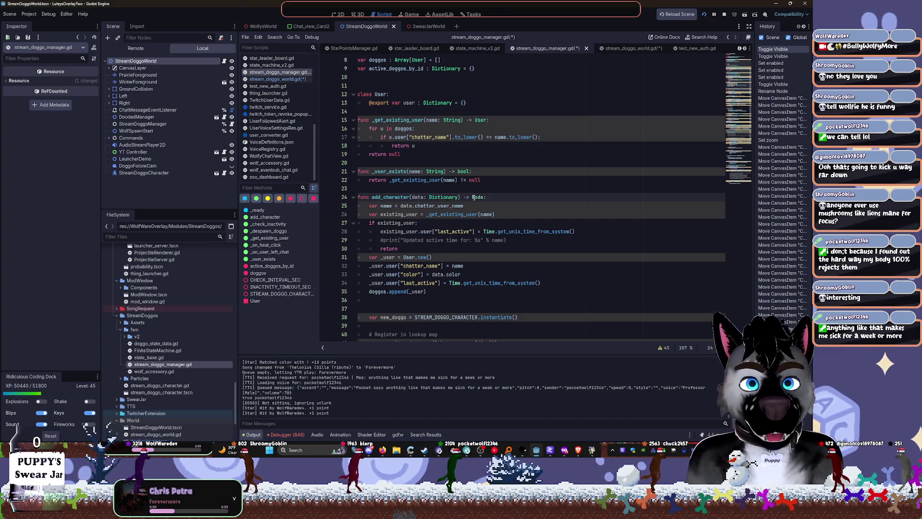
scroll(473, 198, down, 10)
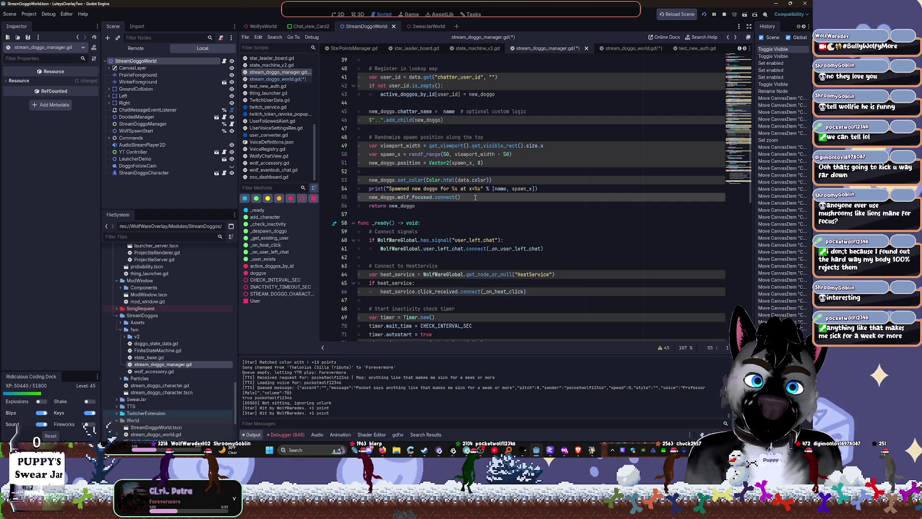
mouse_move(467, 249)
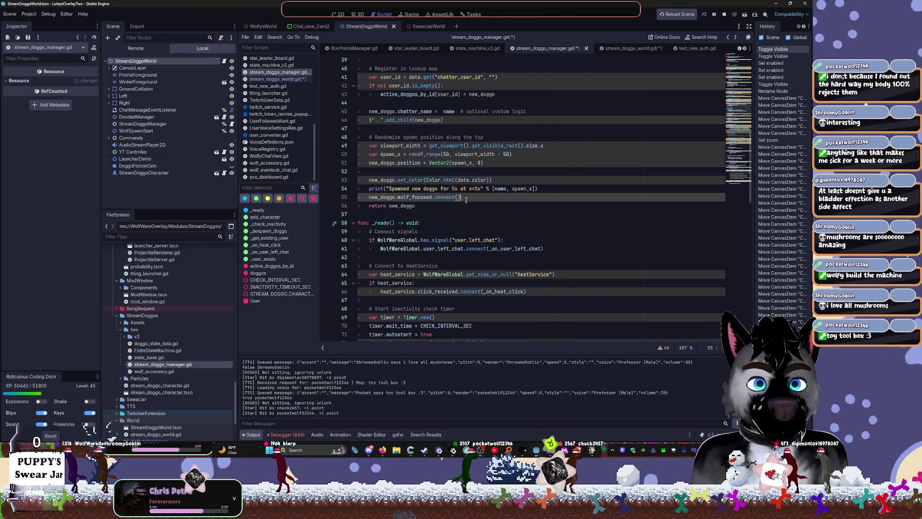
scroll(461, 230, down, 3)
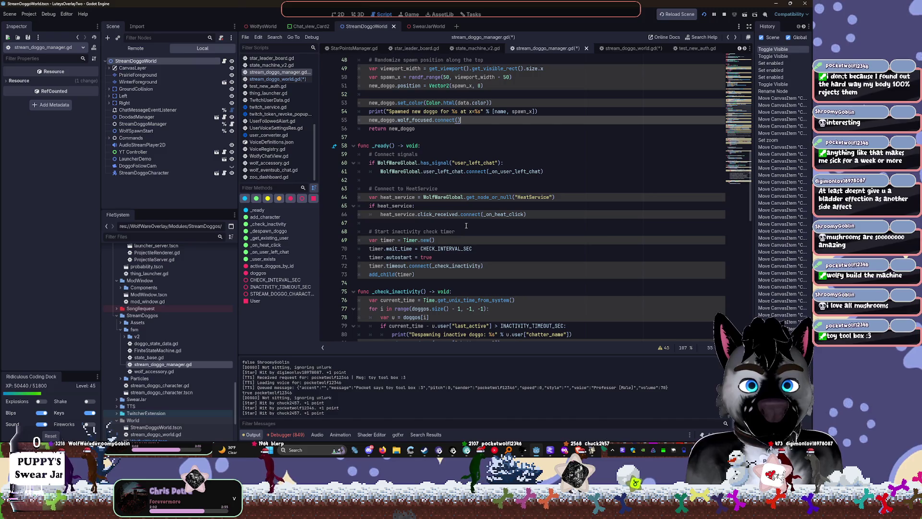
scroll(463, 228, down, 3)
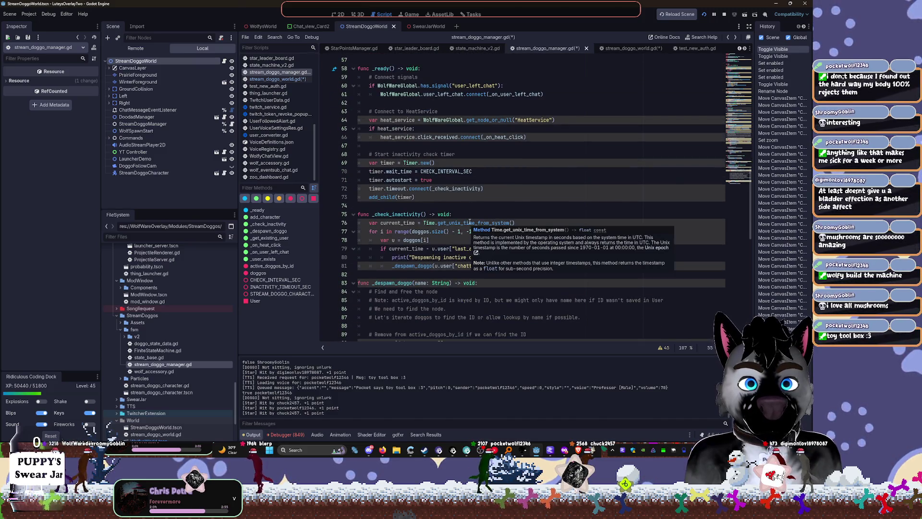
mouse_move(469, 220)
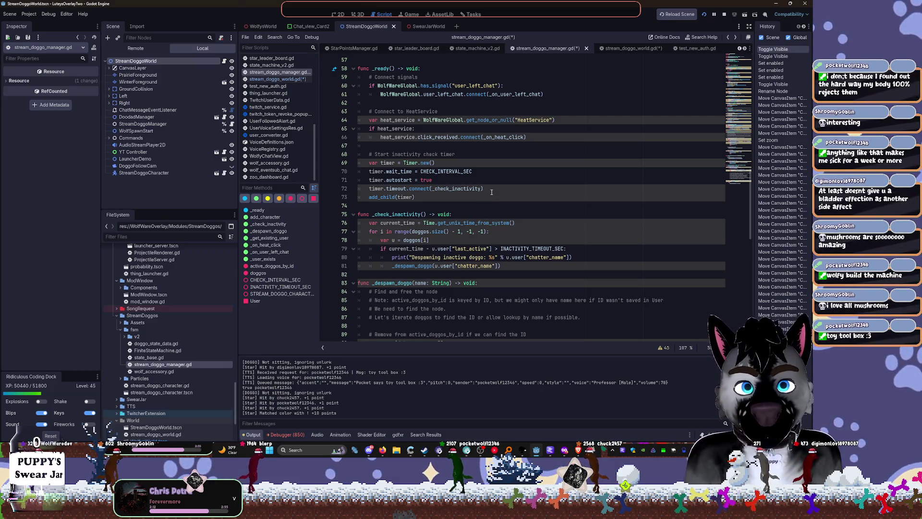
click(409, 197)
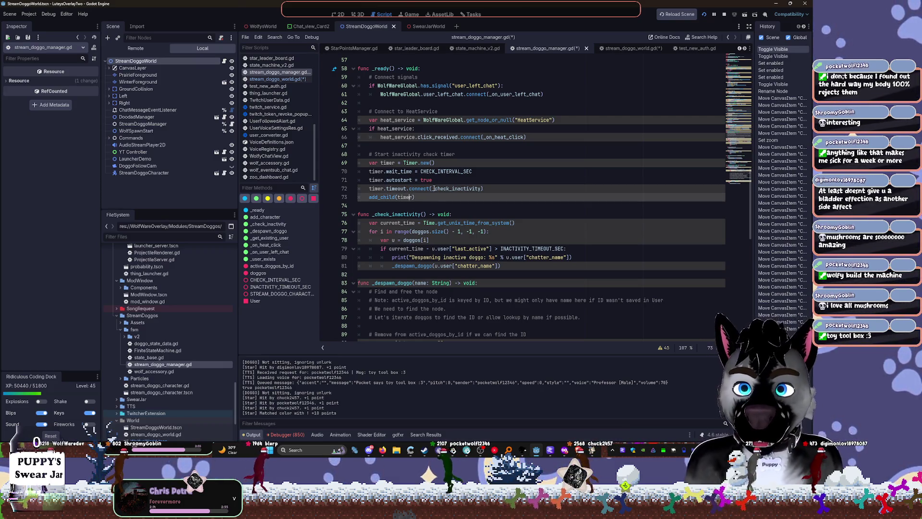
mouse_move(433, 188)
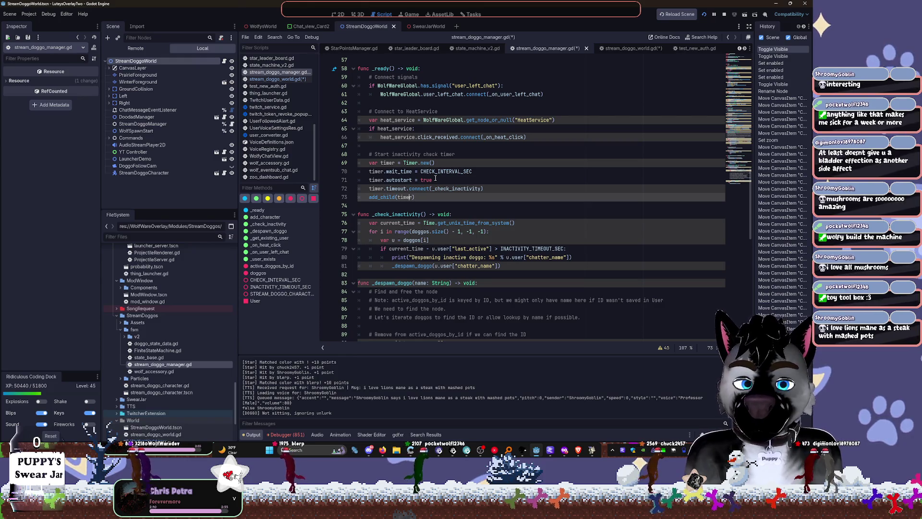
scroll(523, 189, up, 2)
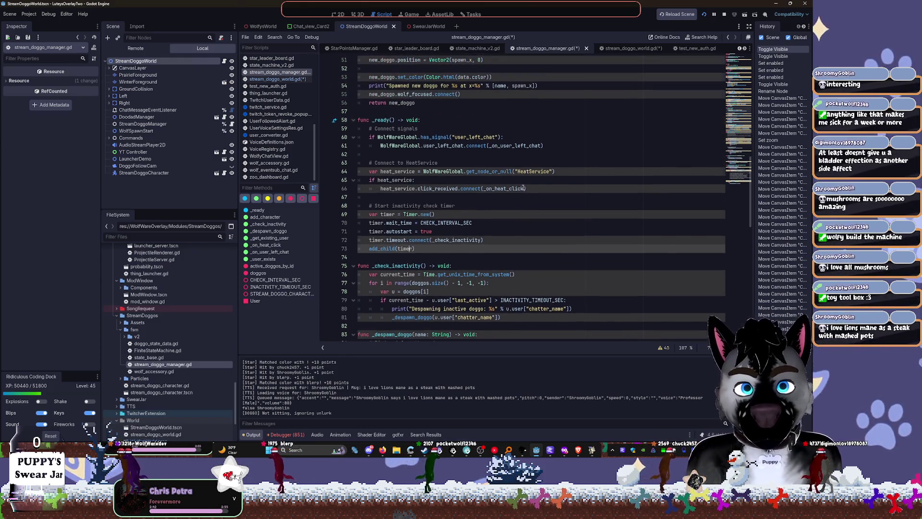
scroll(523, 188, down, 3)
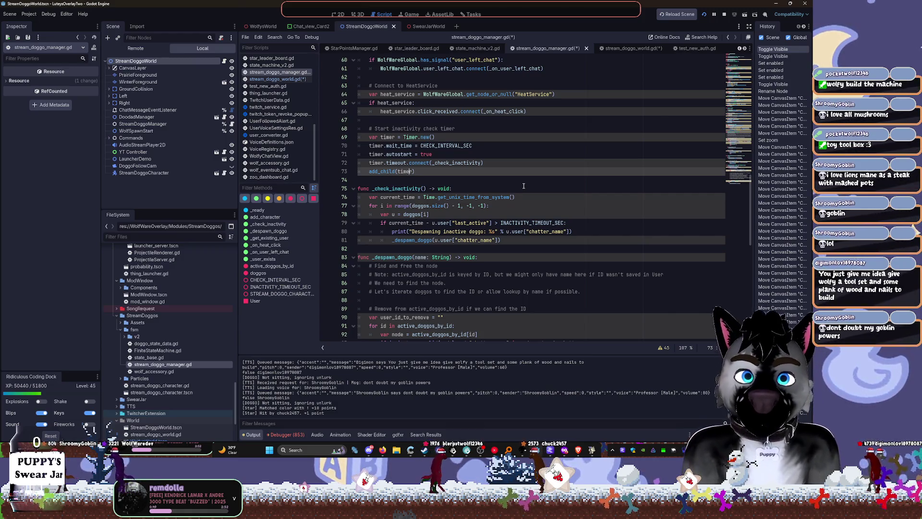
click(526, 173)
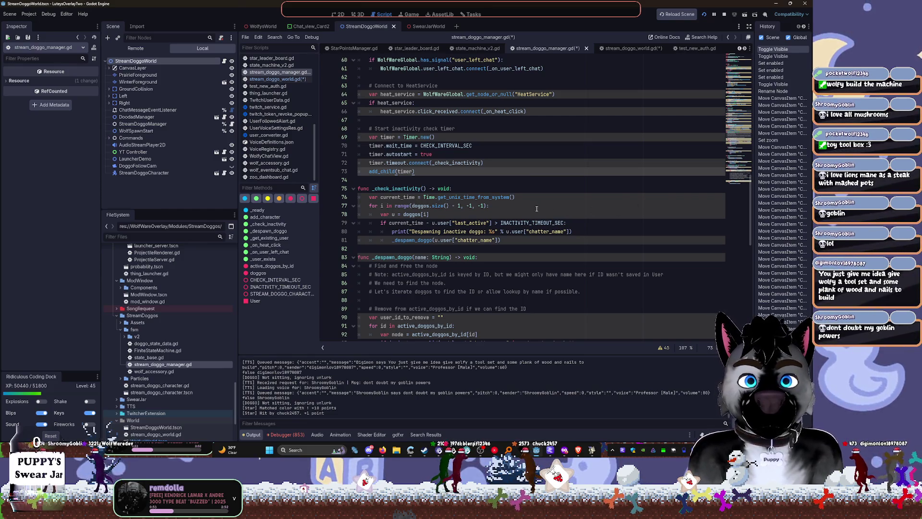
click(406, 206)
double_click(420, 206)
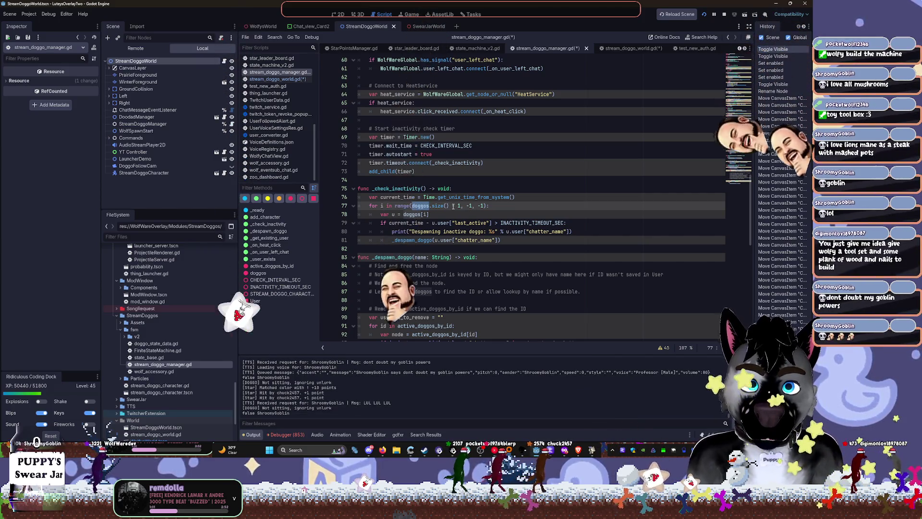
click(462, 206)
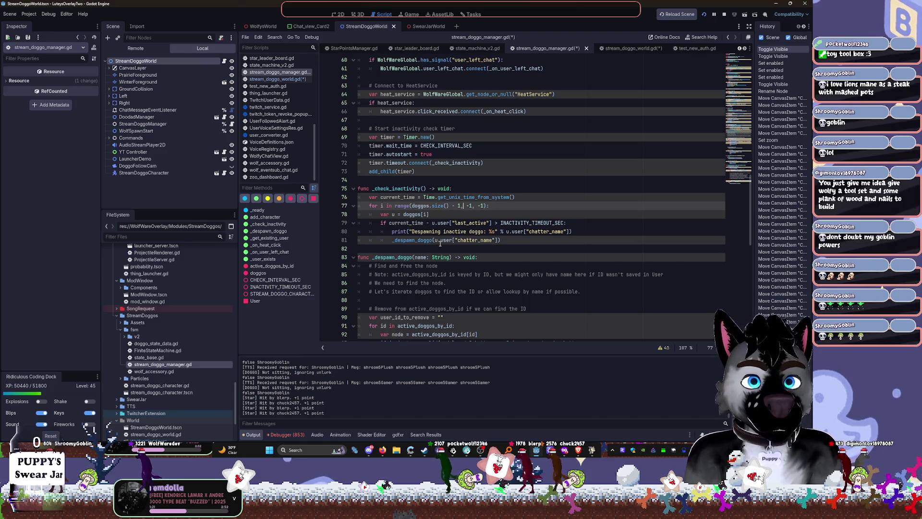
mouse_move(432, 242)
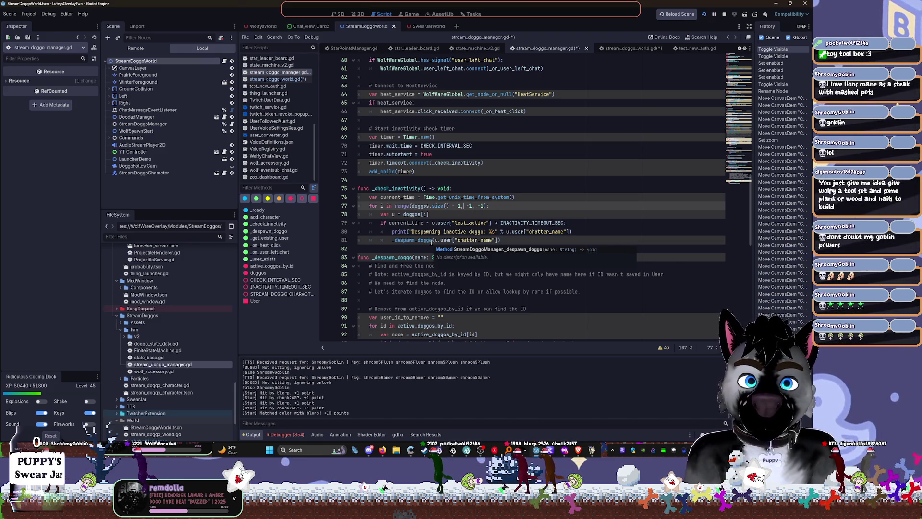
double_click(403, 206)
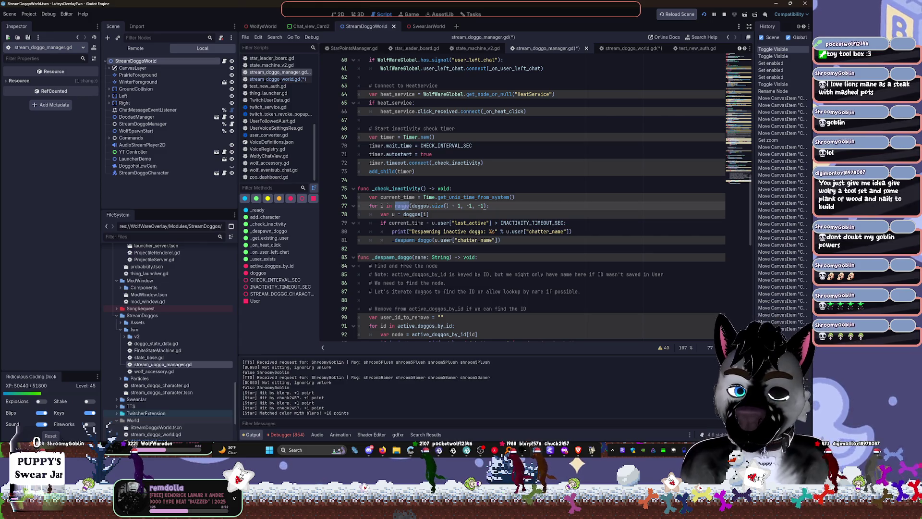
ctrl+click(402, 206)
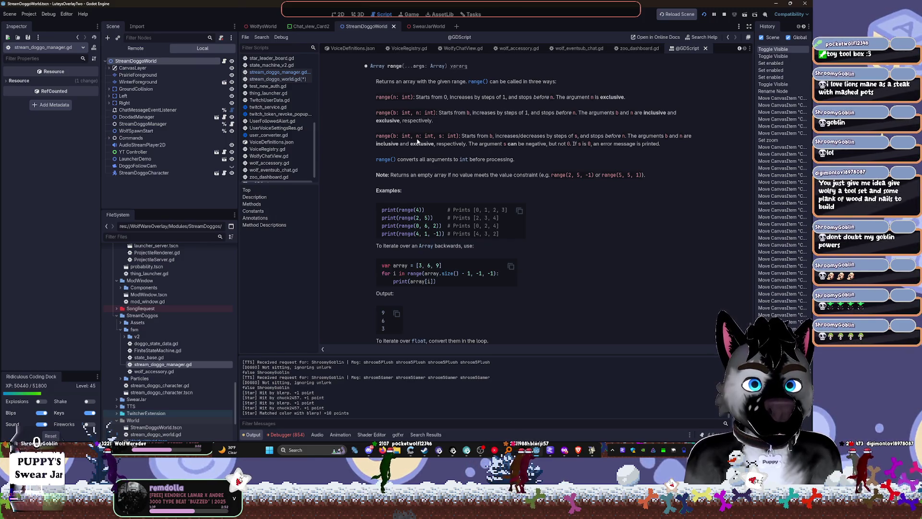
- Close the range() help tab with Ctrl+W, returning to stream_doggo_manager.gd
key(ctrl+w)
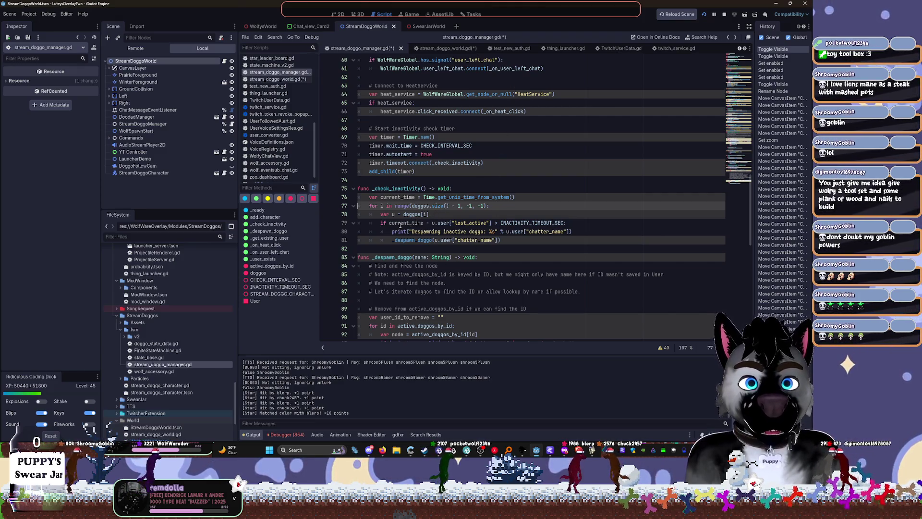
- Read through _despawn_doggo, then switch to stream_doggo_world.gd and raise YouTube Music
mouse_move(403, 229)
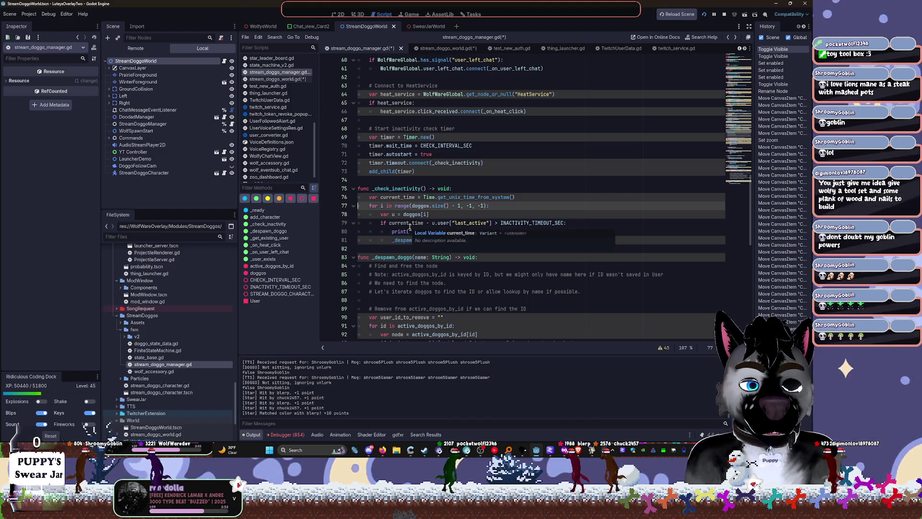
click(600, 256)
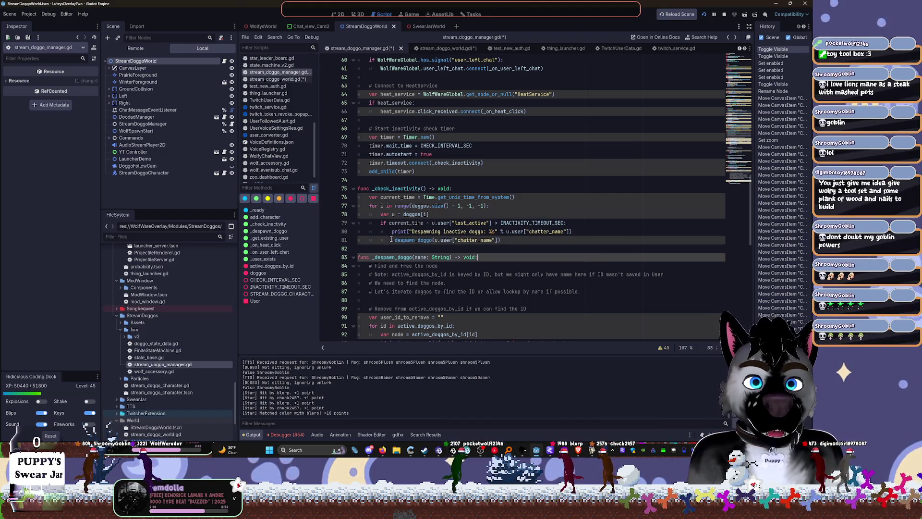
scroll(408, 263, down, 2)
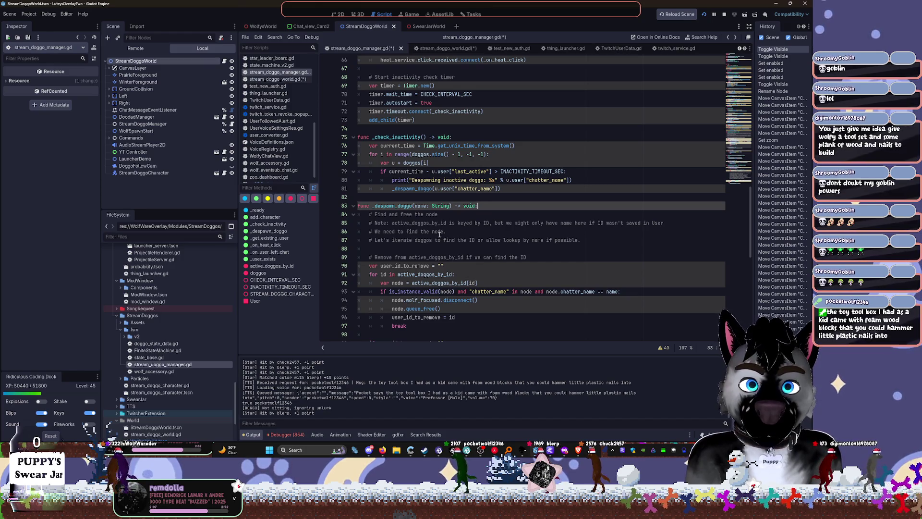
scroll(455, 234, down, 1)
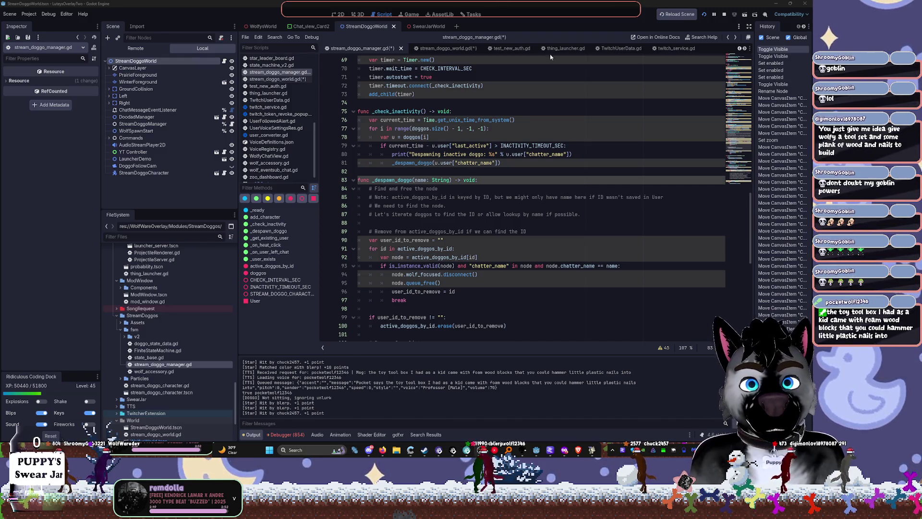
click(284, 79)
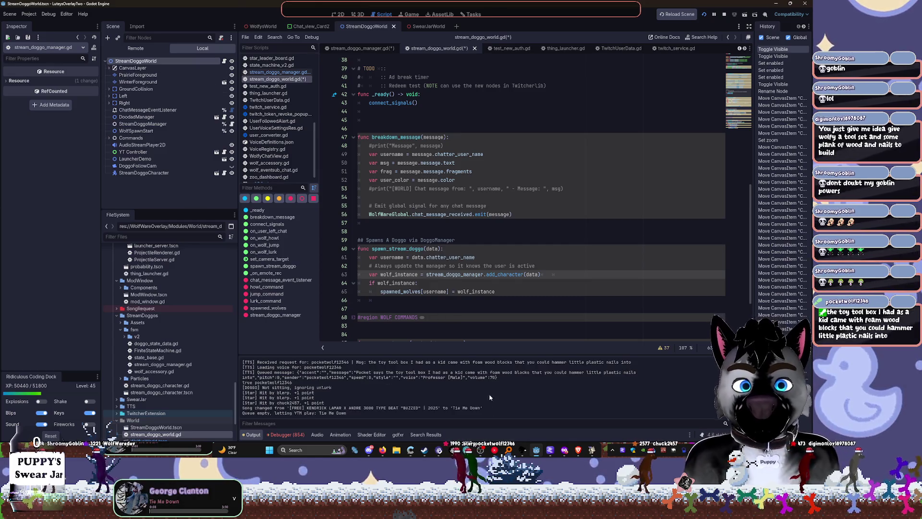
click(496, 450)
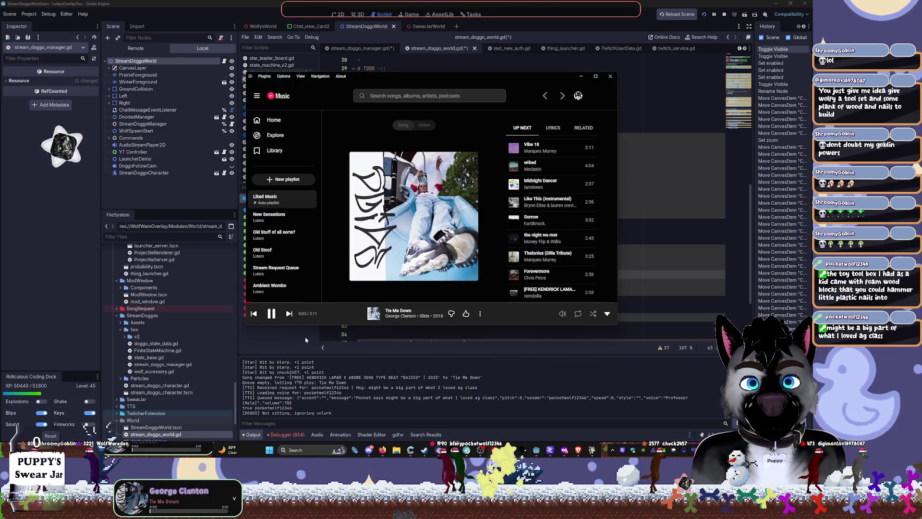
- Skip ahead to 'private island' and put the Godot editor back in front
click(288, 314)
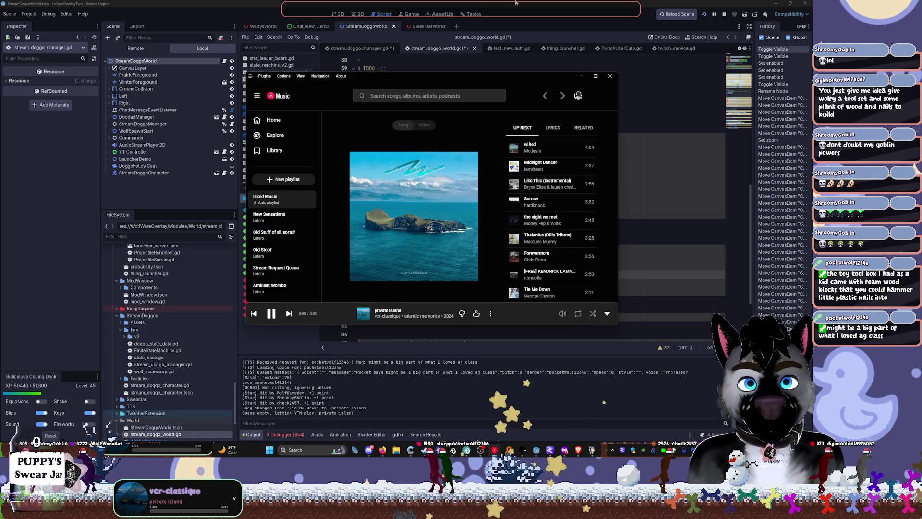
click(506, 16)
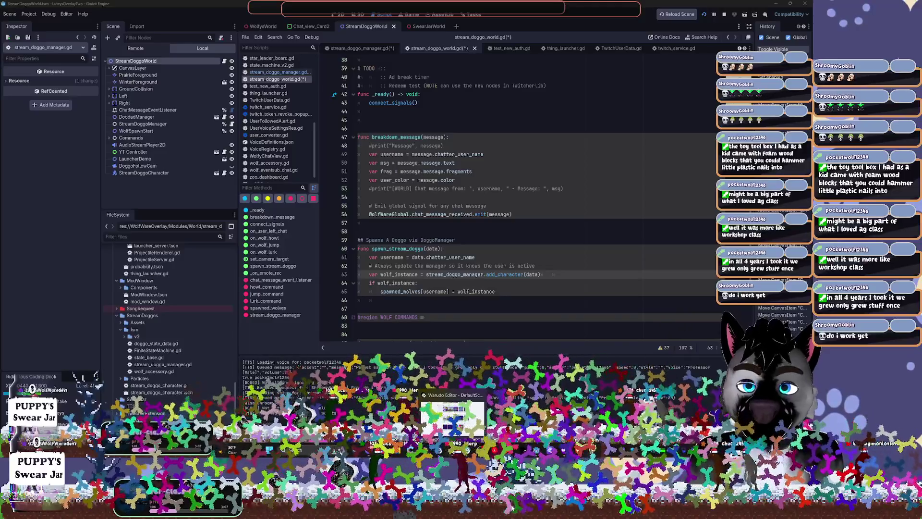
- Switch to Warudo's blueprint editor and pan the graph into view
click(451, 416)
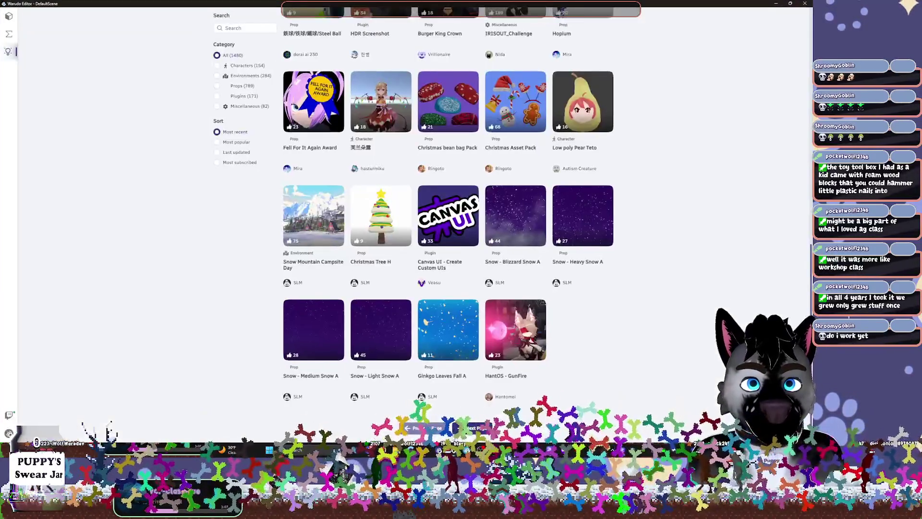
click(9, 33)
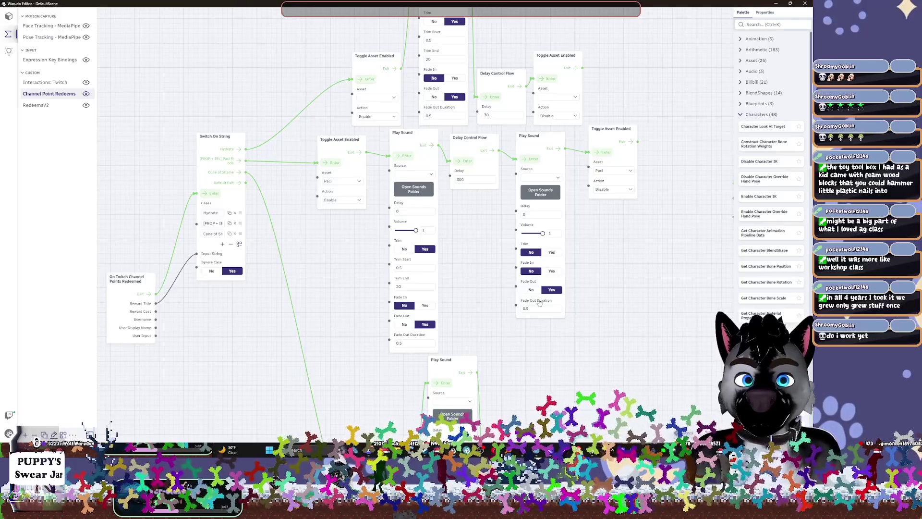
scroll(464, 172, down, 5)
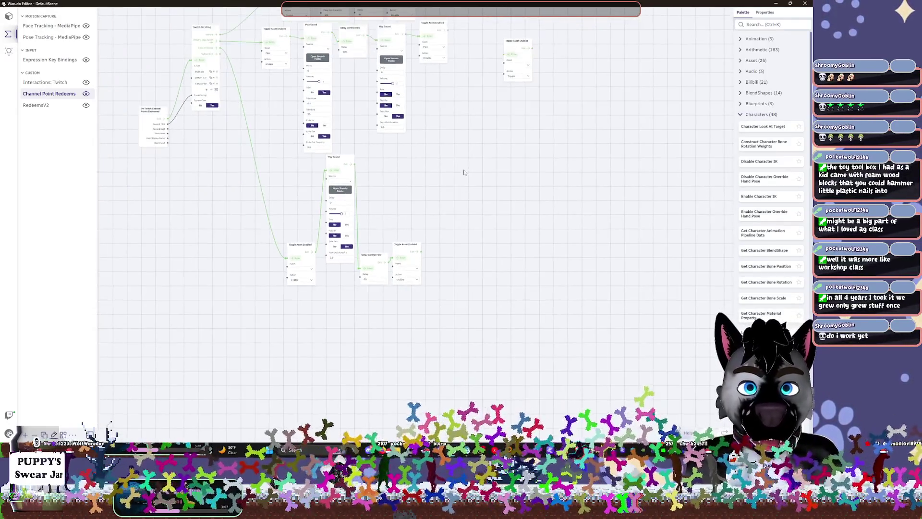
drag(464, 172, 464, 328)
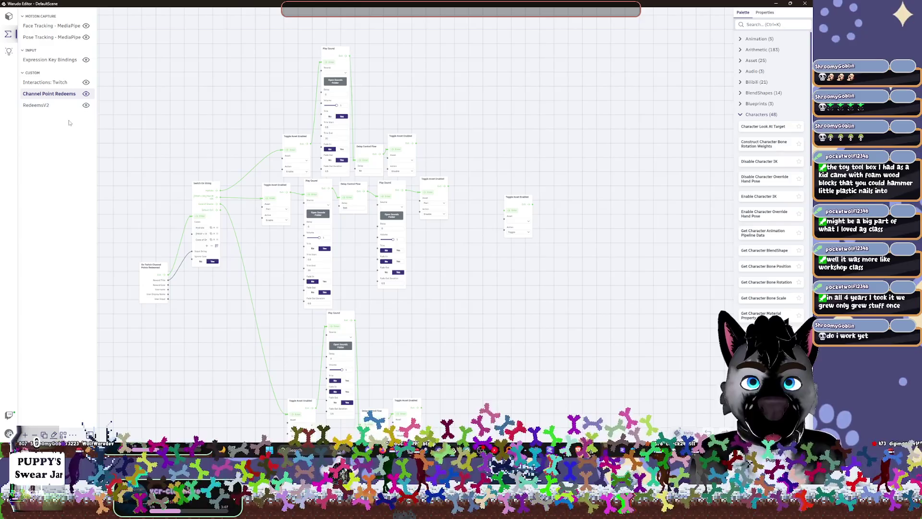
- Add a new blueprint, place a Rainbow Node found via 'rainbo', then reopen Channel Point Redeems
click(82, 73)
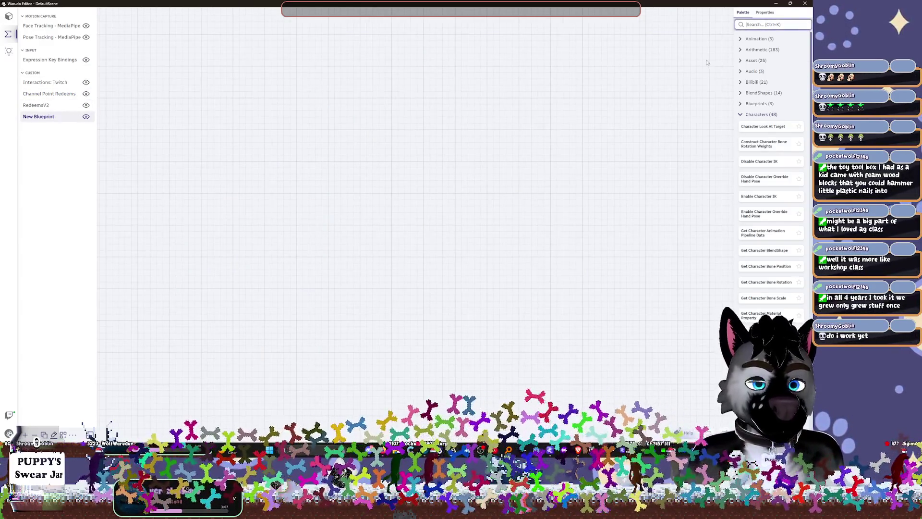
text(rainbo)
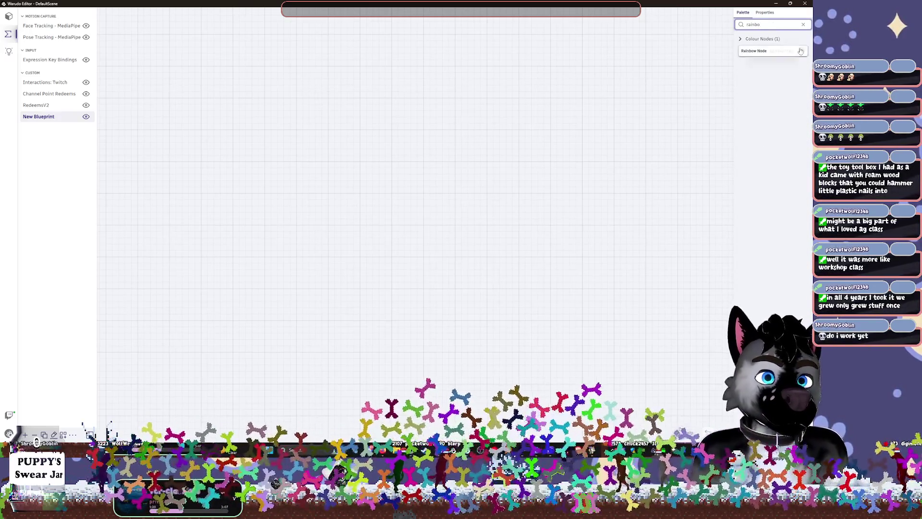
drag(546, 91, 334, 189)
scroll(403, 188, up, 2)
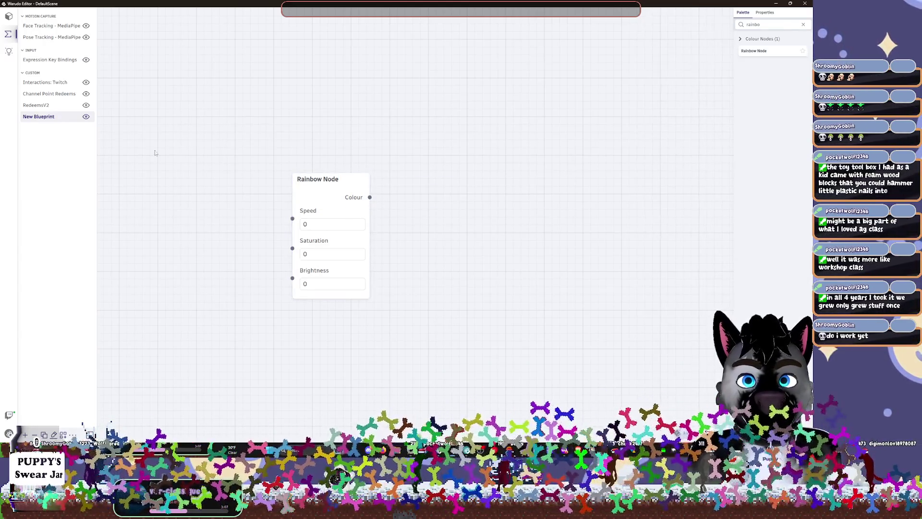
click(53, 93)
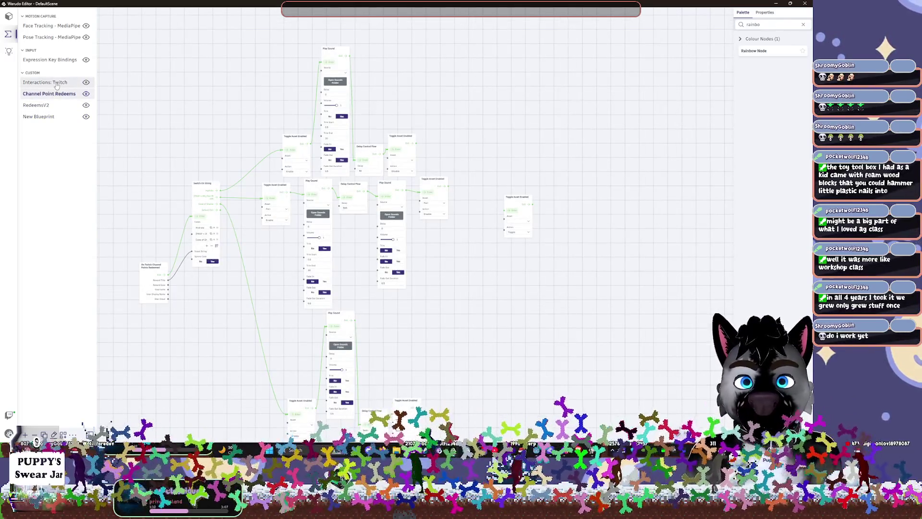
- Locate the Rainbow Colour Node plugin in the workshop browser and view its Steam page
click(8, 15)
click(52, 156)
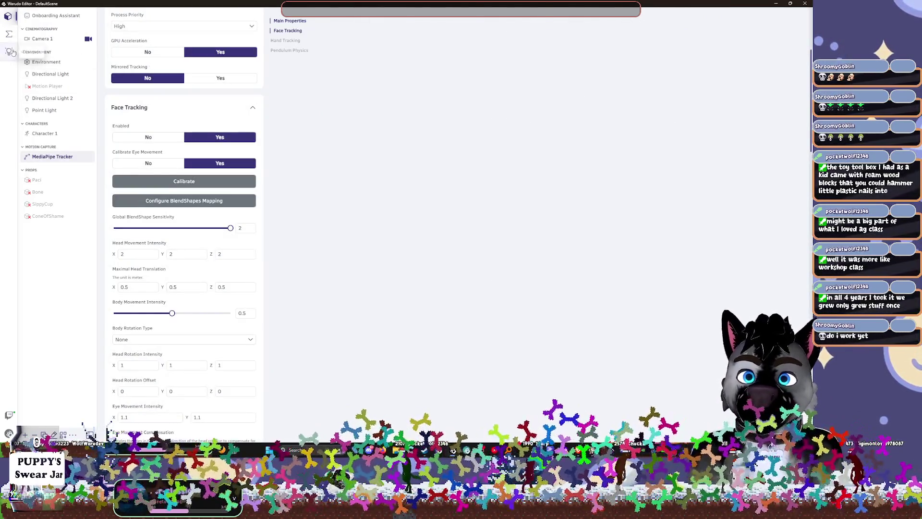
click(11, 51)
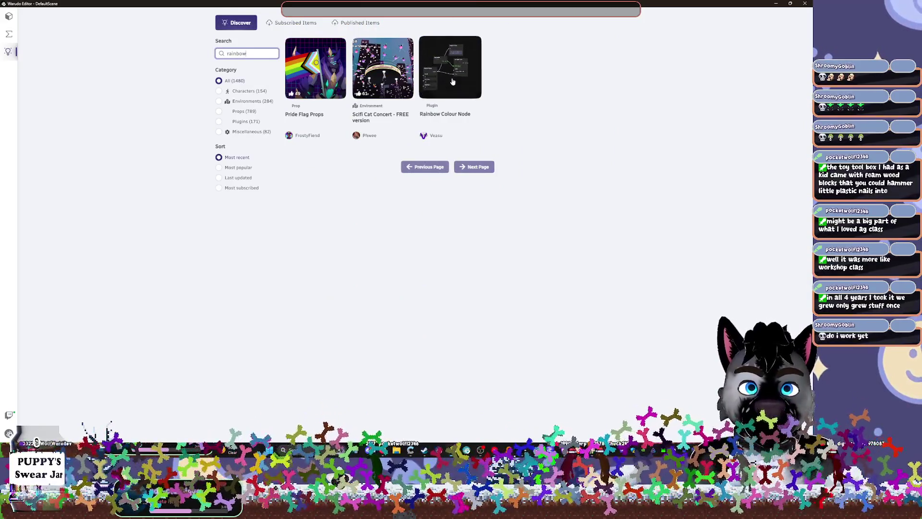
click(454, 77)
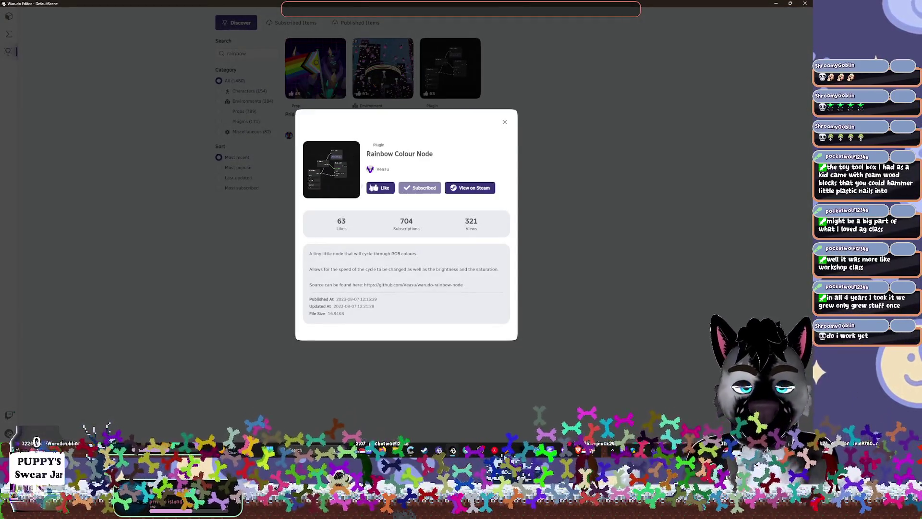
click(464, 188)
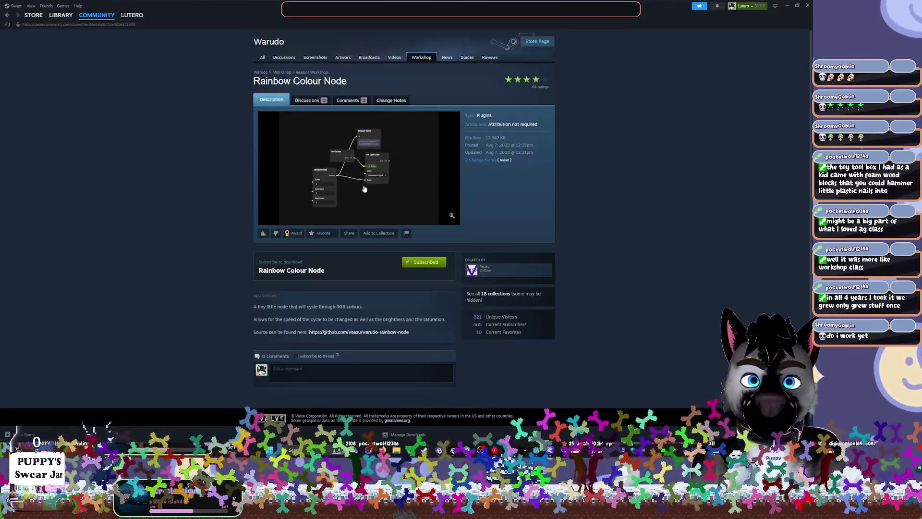
- Enlarge the plugin's example graph screenshot, then Alt+Tab back to the Warudo Editor
click(370, 175)
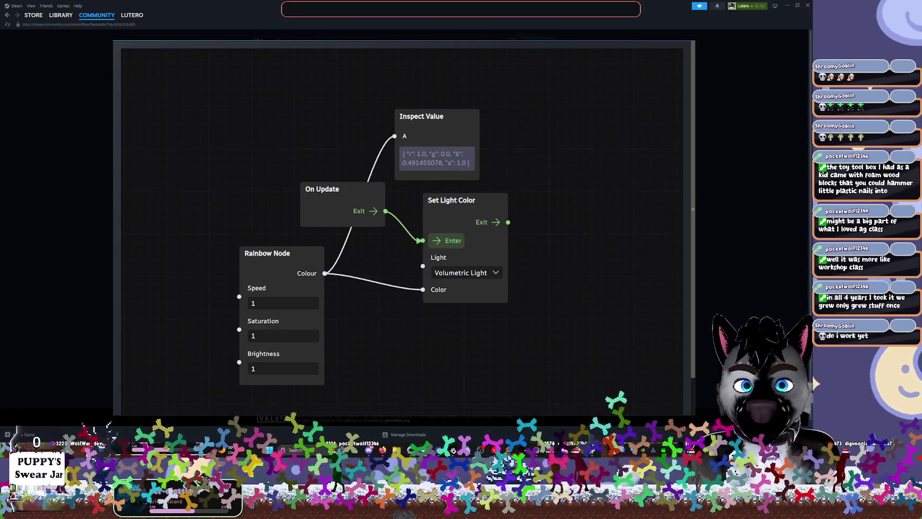
mouse_move(509, 450)
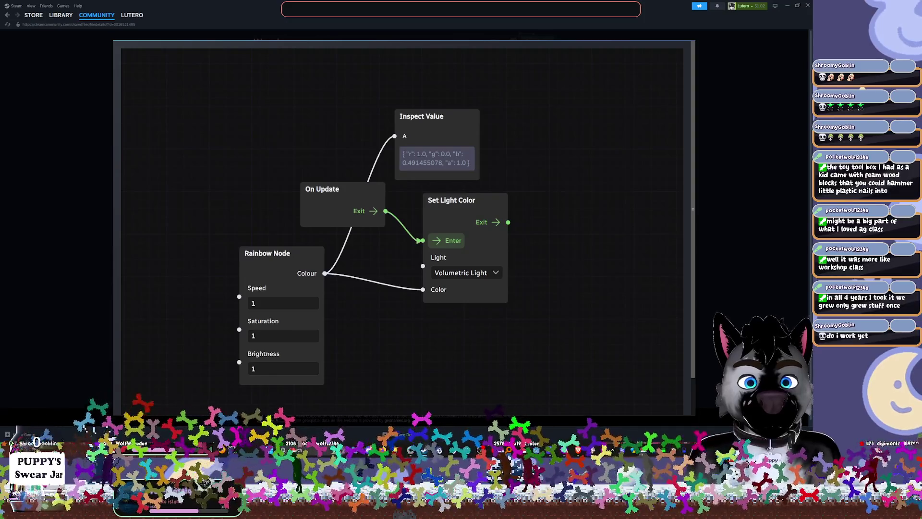
key(alt+Tab)
key(alt+Tab)
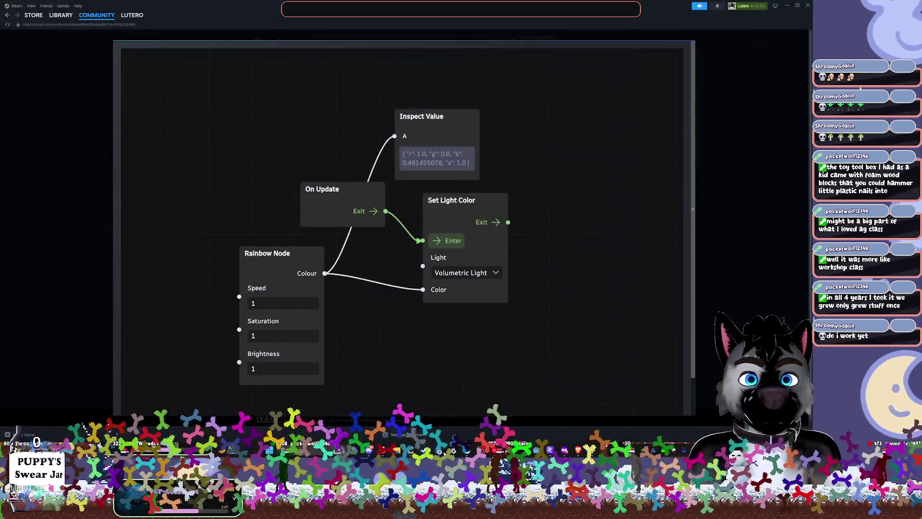
key(alt+Tab)
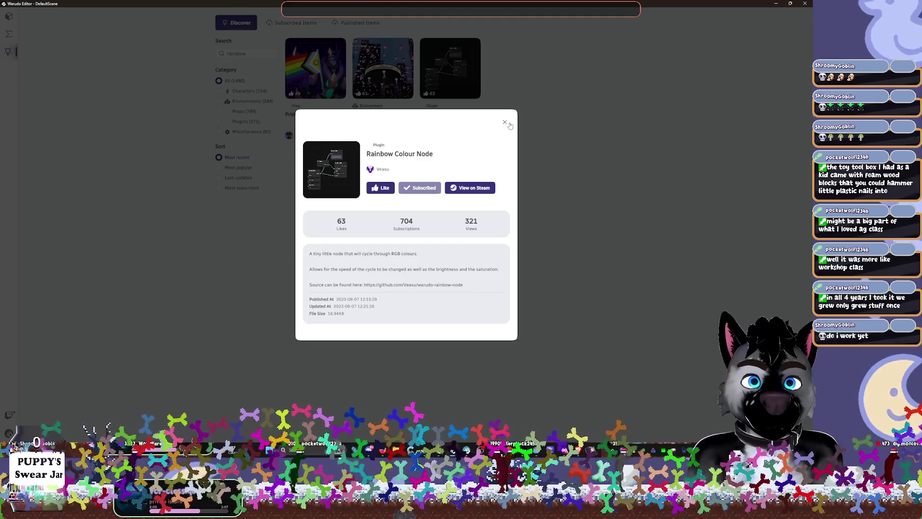
- Close the plugin details, shrink and move Warudo aside, then bring Godot Engine forward
click(505, 122)
key(super+Down)
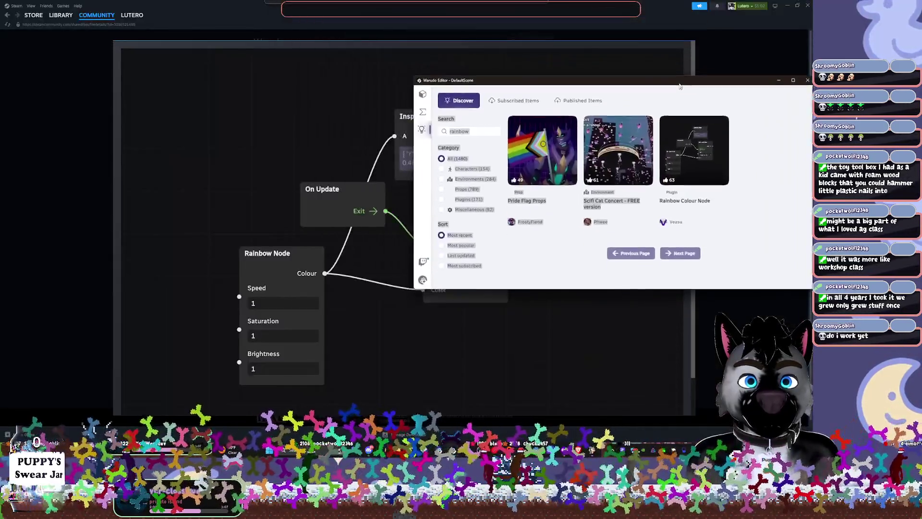
click(439, 44)
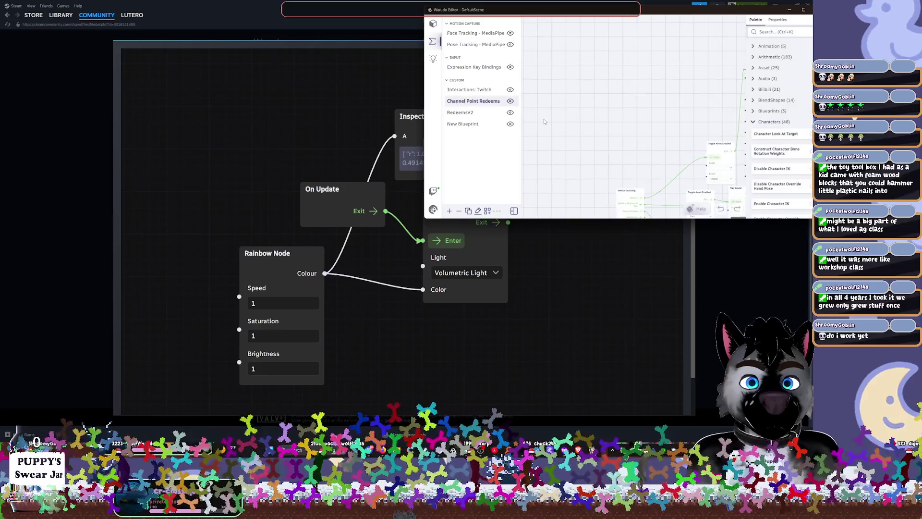
mouse_move(526, 23)
mouse_down()
mouse_move(576, 38)
mouse_move(622, 237)
mouse_move(620, 134)
mouse_move(101, 4)
mouse_move(116, 33)
mouse_move(107, 30)
mouse_up()
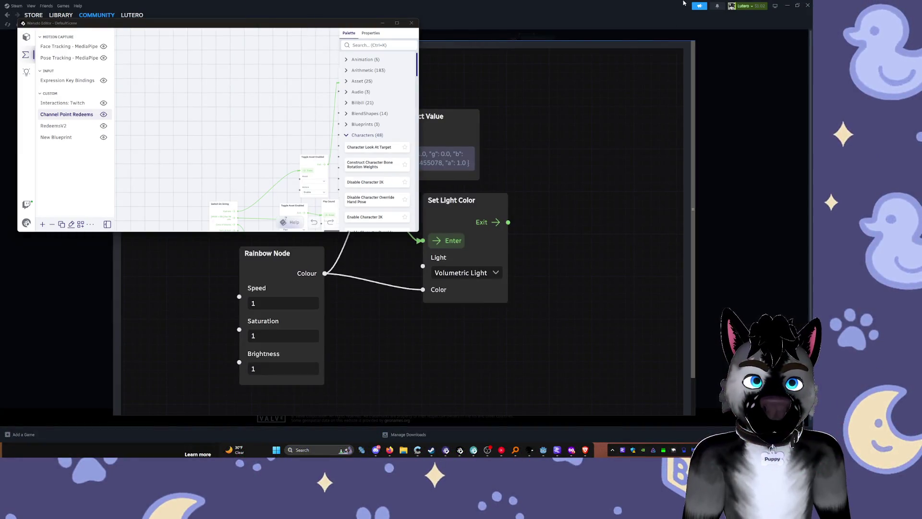
click(548, 451)
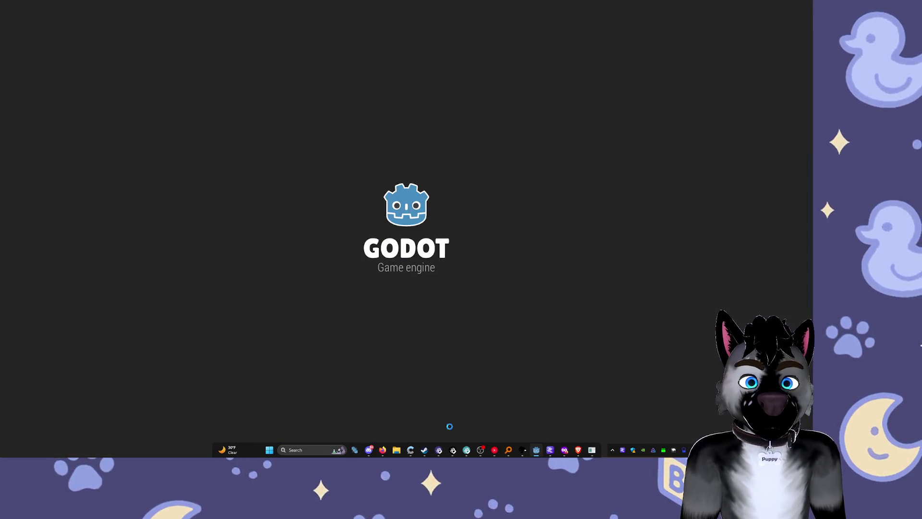
- Return to Warudo, open New Blueprint, maximize the editor and centre the Rainbow Node
click(465, 451)
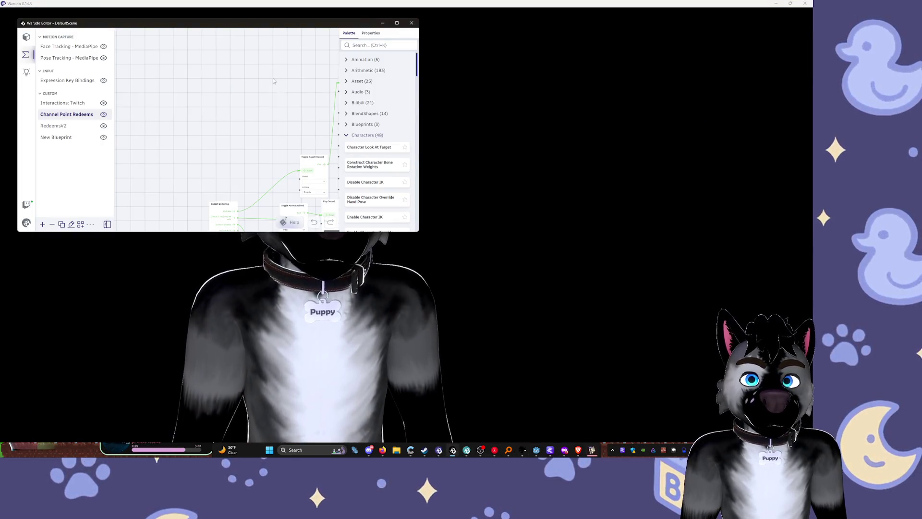
scroll(238, 143, down, 3)
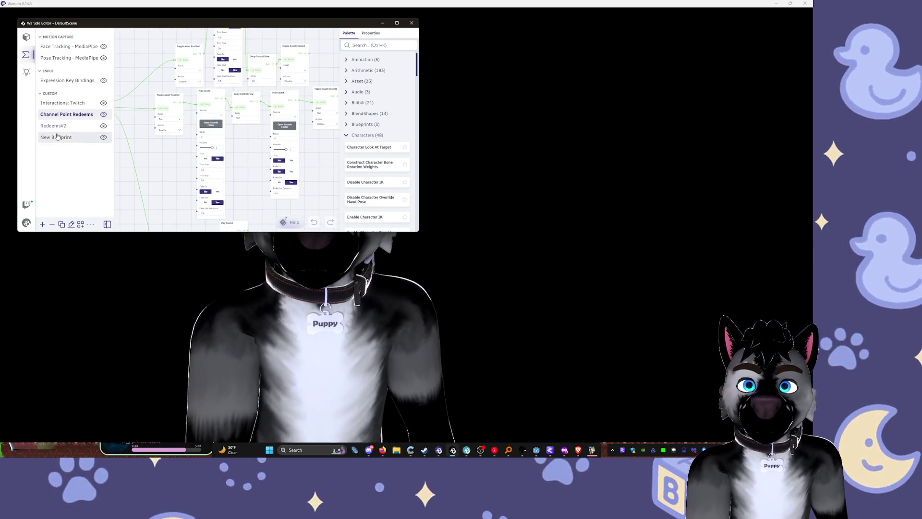
click(56, 137)
drag(131, 27, 386, 61)
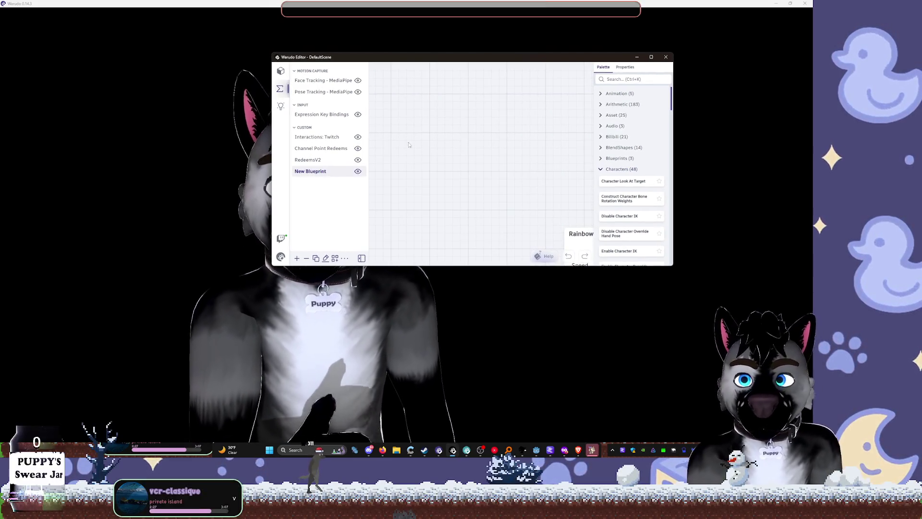
click(359, 71)
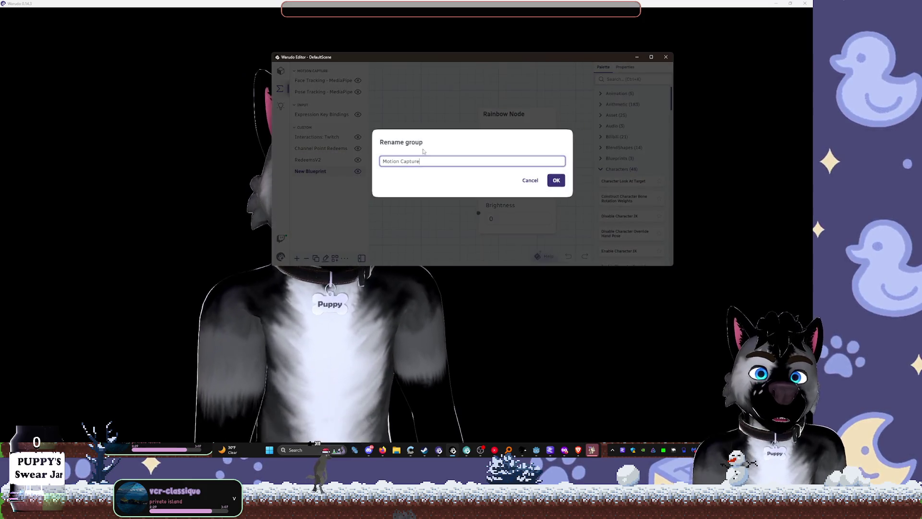
click(530, 180)
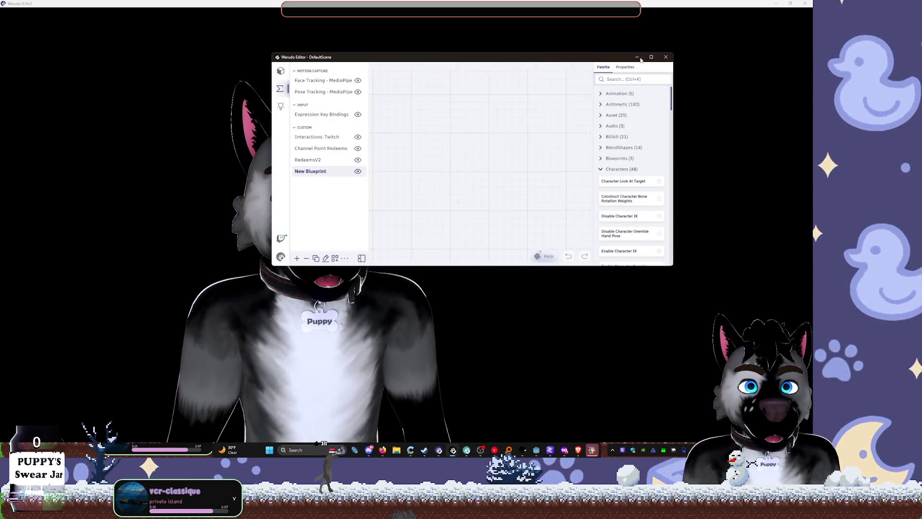
key(super+Up)
mouse_move(392, 272)
mouse_down()
mouse_move(70, 209)
mouse_move(250, 145)
mouse_move(179, 137)
mouse_up()
- Rename the selected New Blueprint to 'RainbowMode' in the Rename blueprint dialog
click(66, 117)
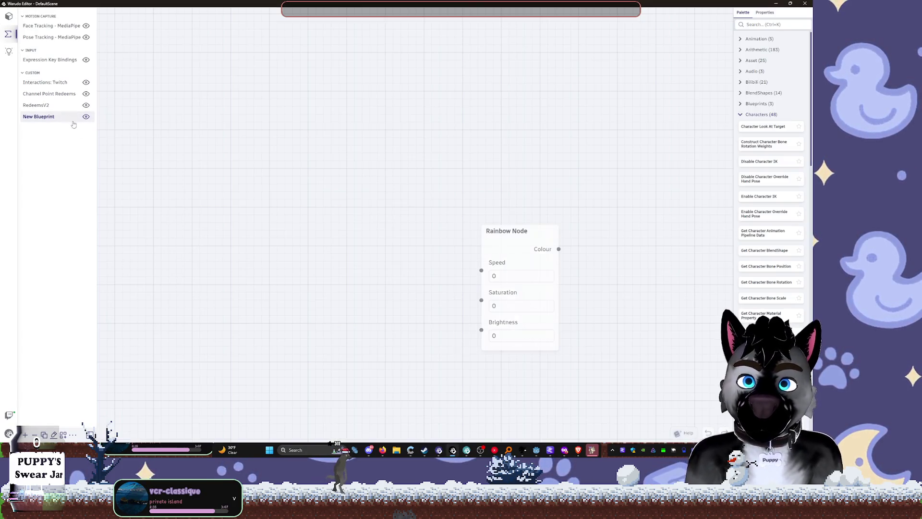
click(54, 435)
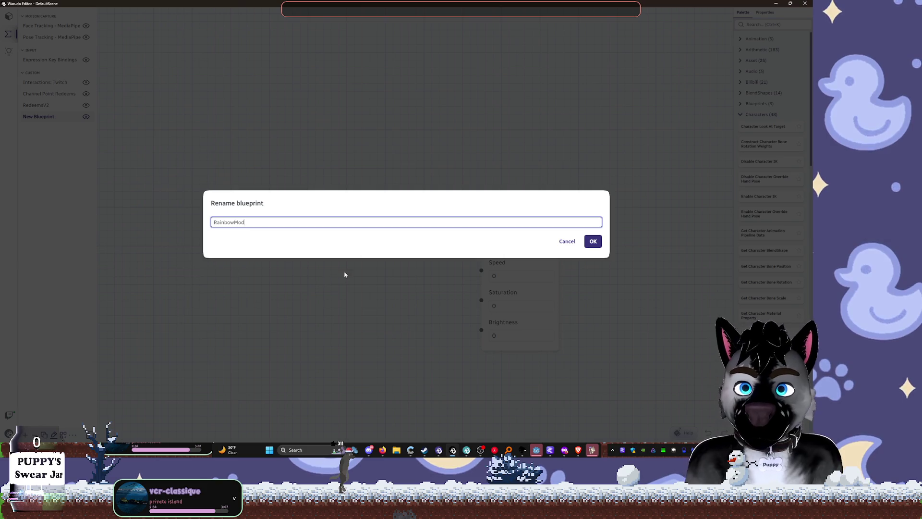
text(e)
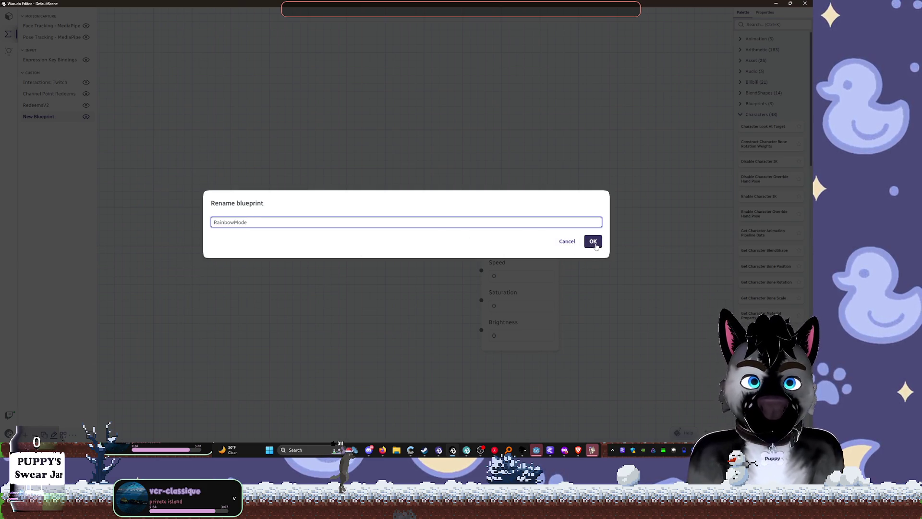
click(594, 242)
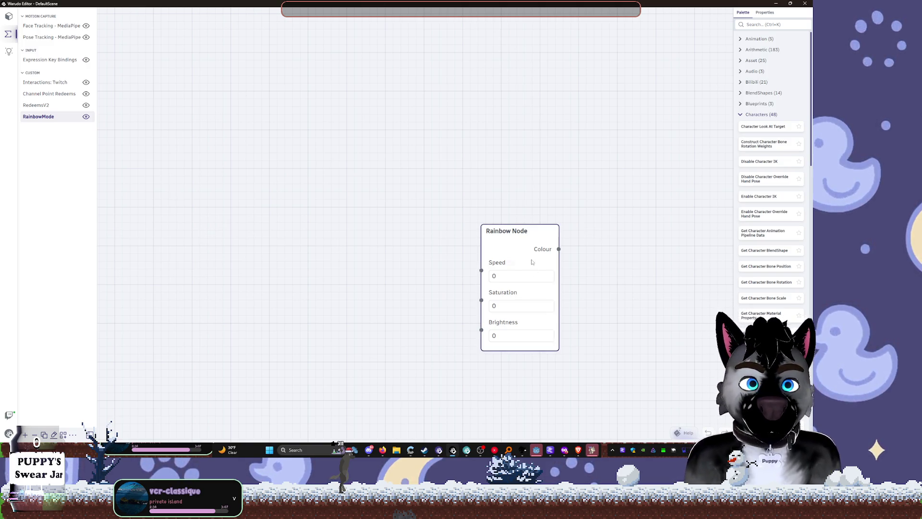
- Restore the editor to a smaller window placed at the top of the screen
key(super+Down)
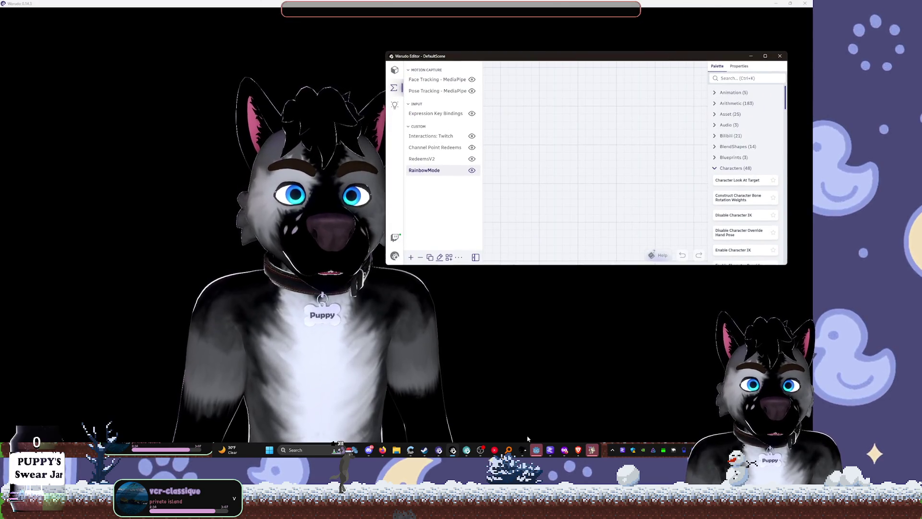
key(alt+Tab)
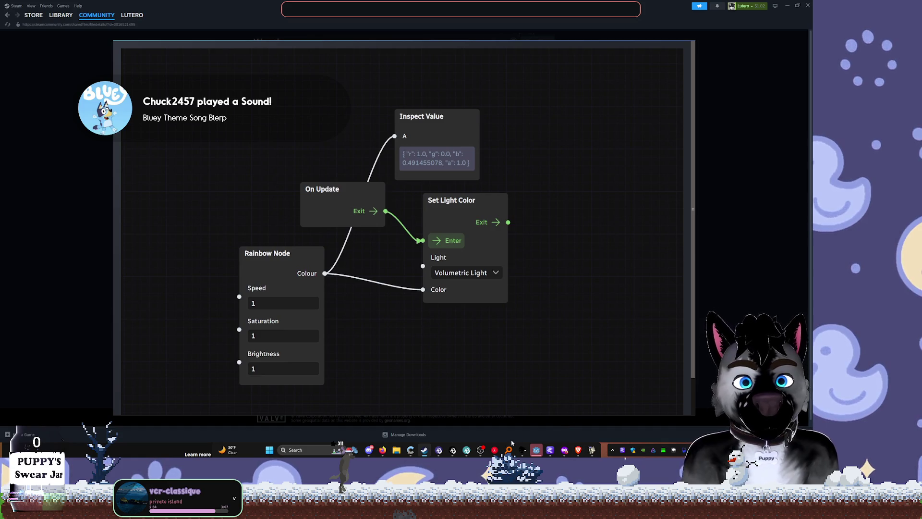
click(453, 450)
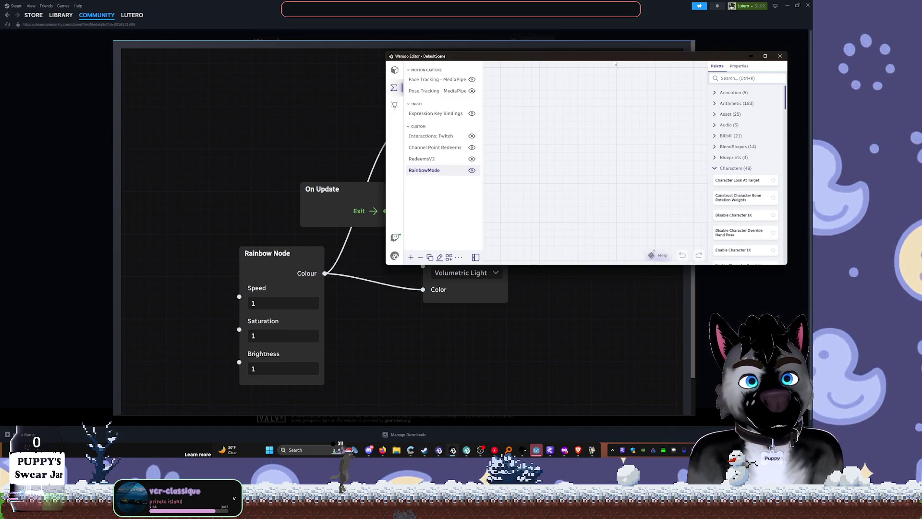
drag(604, 194, 638, 45)
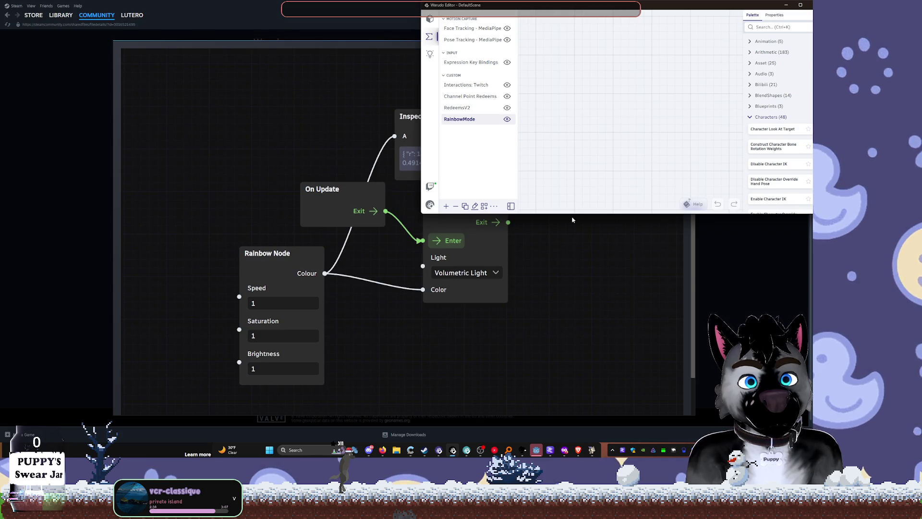
mouse_move(567, 215)
mouse_down()
mouse_move(568, 147)
mouse_move(569, 182)
mouse_up()
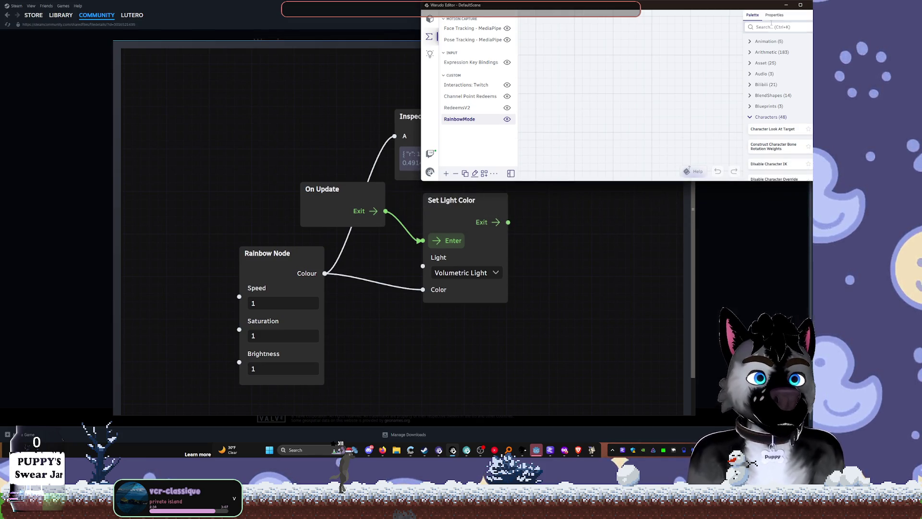
click(773, 28)
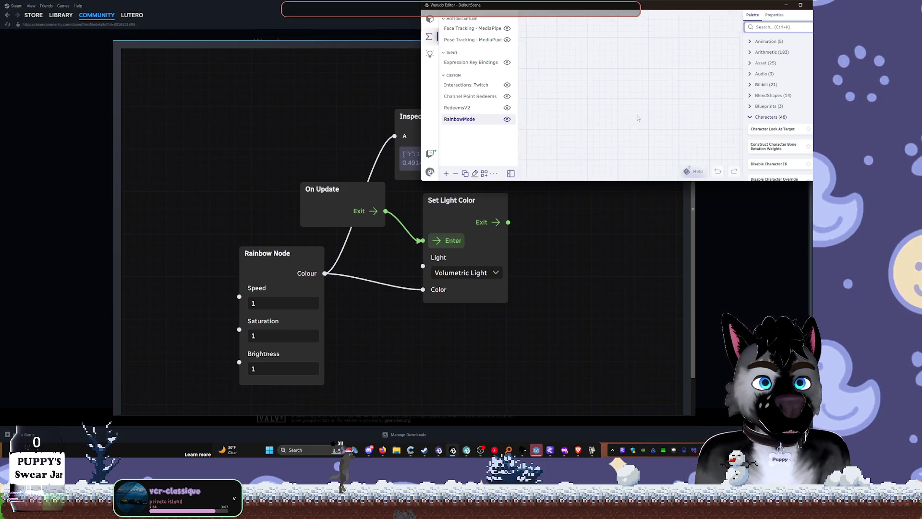
drag(706, 149, 521, 71)
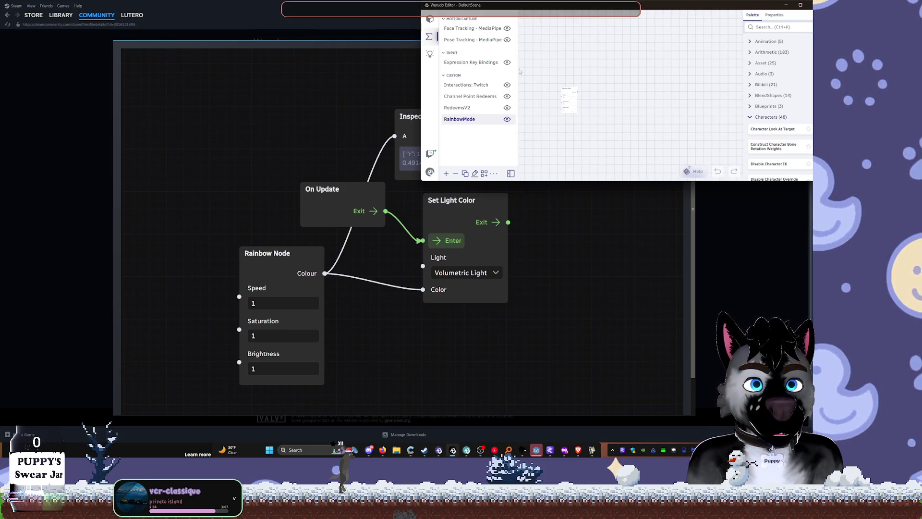
scroll(591, 102, up, 5)
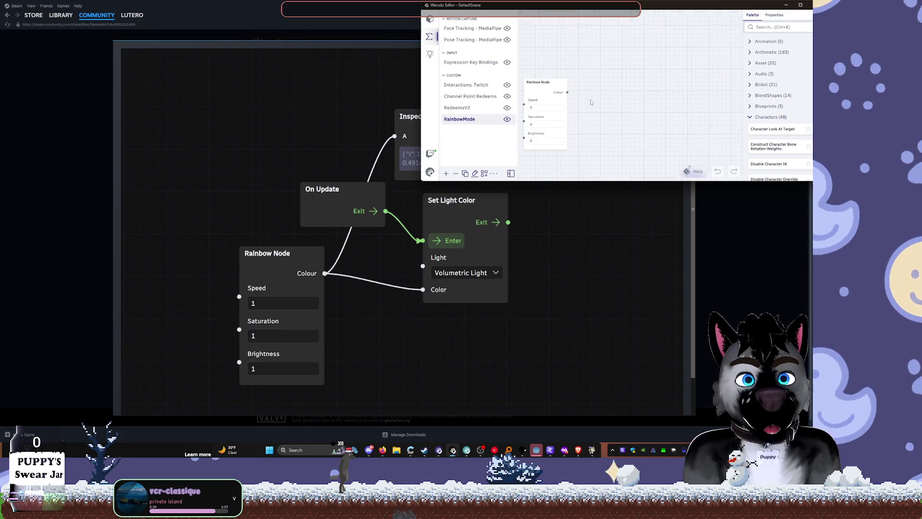
scroll(591, 102, up, 3)
- Add an On Update node, found by searching 'update', beside the Rainbow Node
click(768, 27)
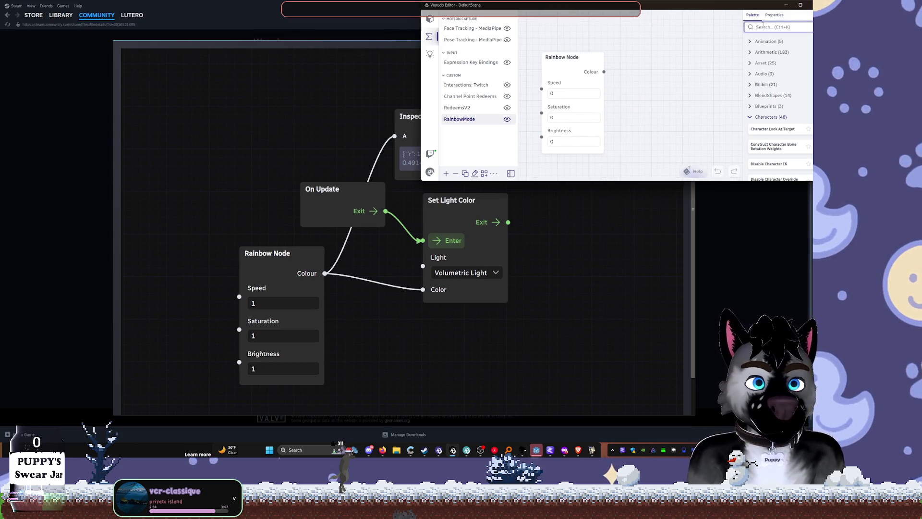
text(update)
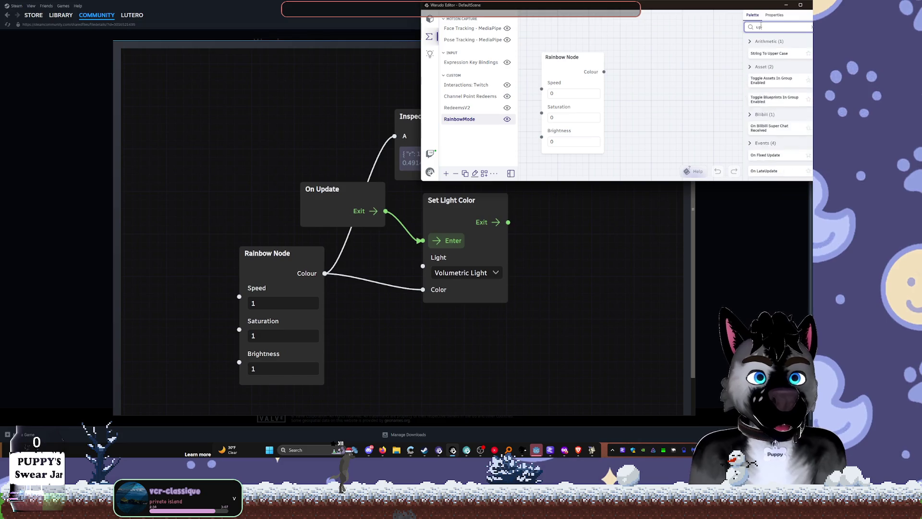
mouse_move(768, 101)
mouse_down()
mouse_move(677, 44)
mouse_move(600, 46)
mouse_up()
drag(680, 111, 647, 146)
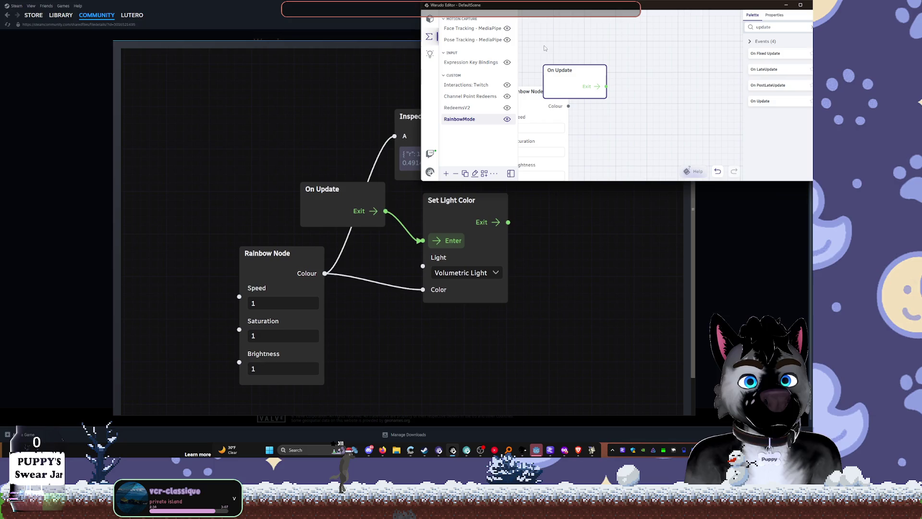
drag(563, 75, 548, 37)
- Search the palette for 'light' and add a Set Light Color node
double_click(764, 27)
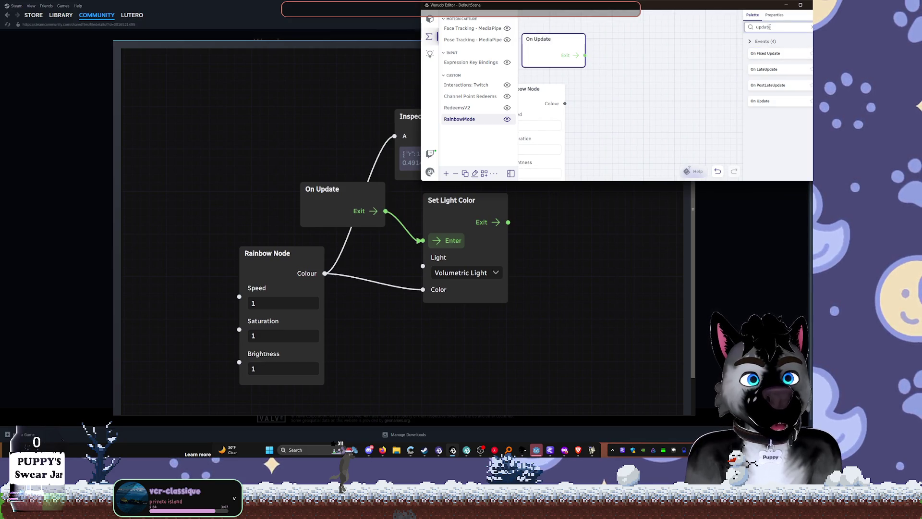
text(light)
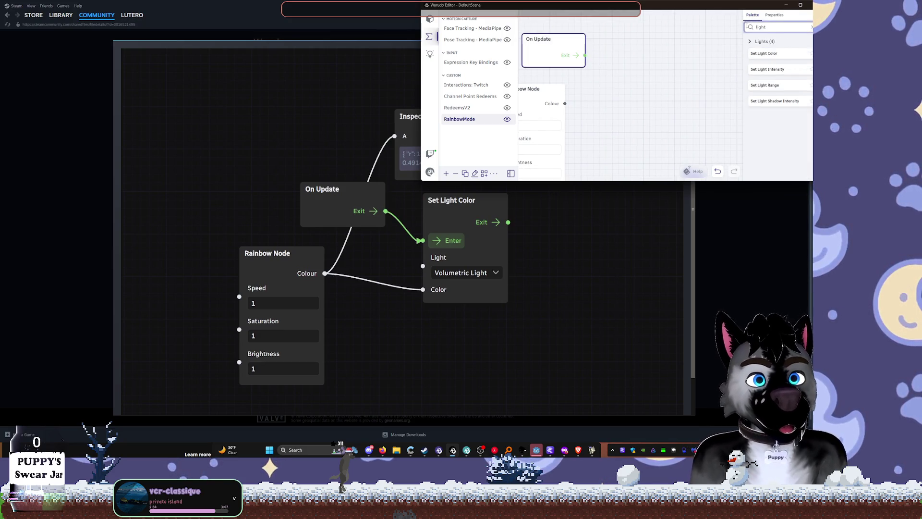
mouse_move(763, 53)
mouse_down()
mouse_move(637, 126)
mouse_move(625, 123)
mouse_move(688, 85)
mouse_move(651, 56)
mouse_move(634, 130)
mouse_move(651, 122)
mouse_up()
drag(538, 120, 517, 126)
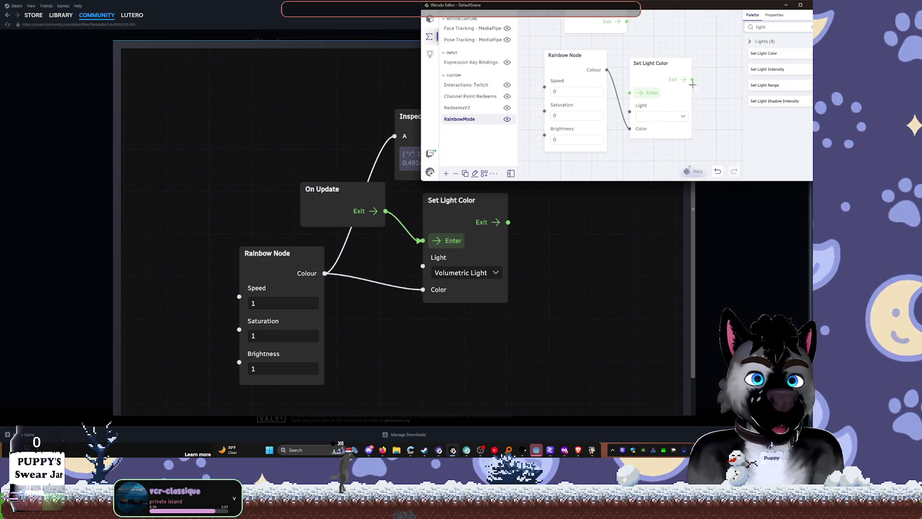
- Set the Rainbow Node's Speed and Saturation to 1
click(560, 92)
double_click(559, 92)
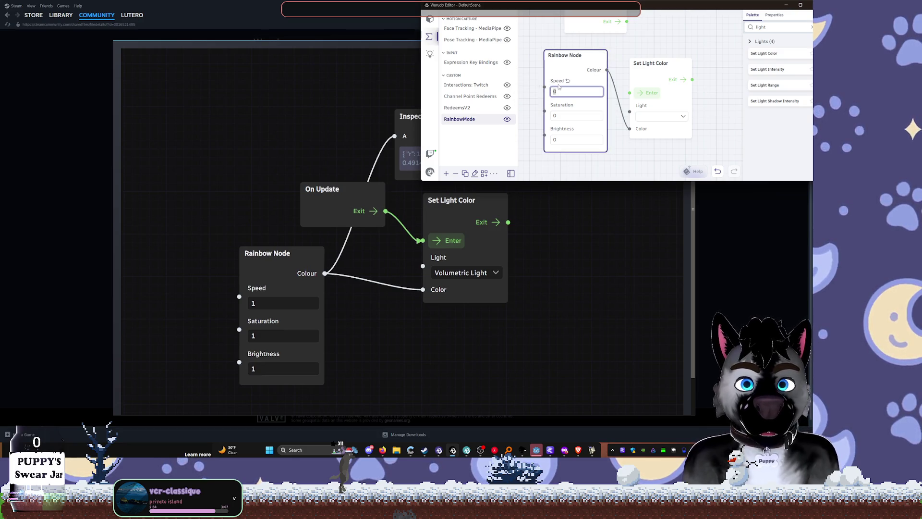
double_click(561, 116)
text(1)
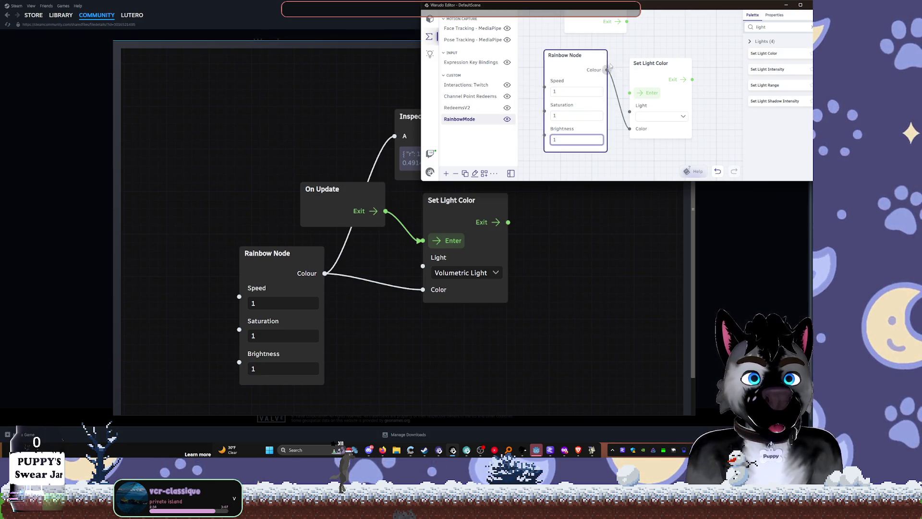
- Connect On Update's Exit to Set Light Color's Enter and tidy the nodes
drag(610, 67, 634, 115)
click(593, 69)
drag(645, 73, 649, 143)
drag(602, 55, 558, 44)
drag(586, 104, 541, 101)
mouse_move(692, 73)
mouse_down()
mouse_move(675, 59)
mouse_move(638, 60)
mouse_up()
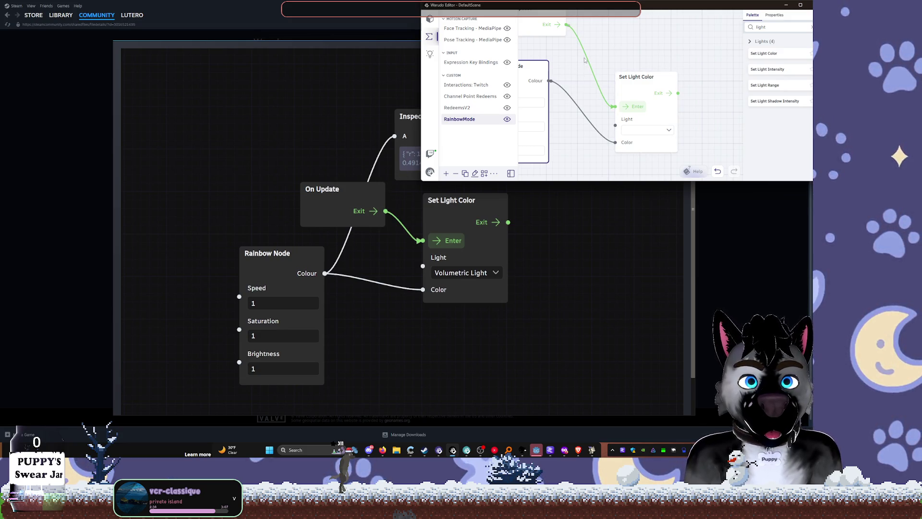
drag(585, 59, 580, 94)
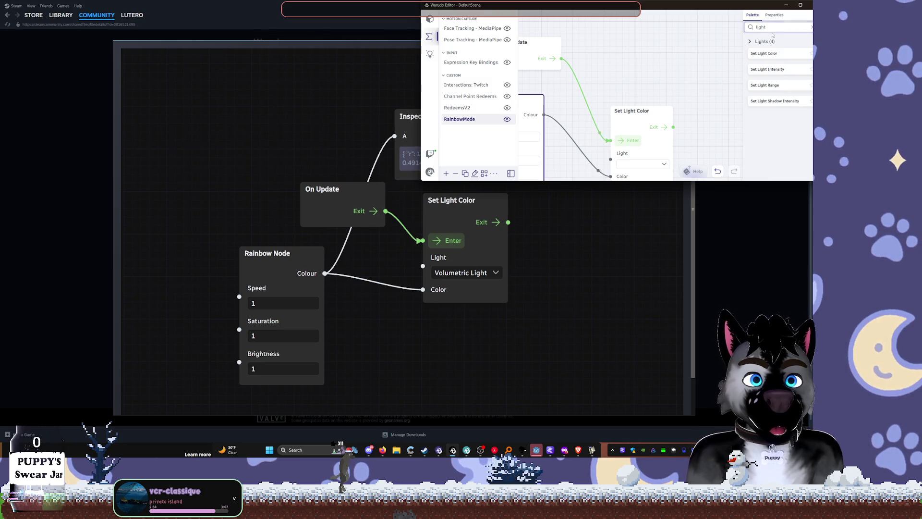
key(ctrl+a)
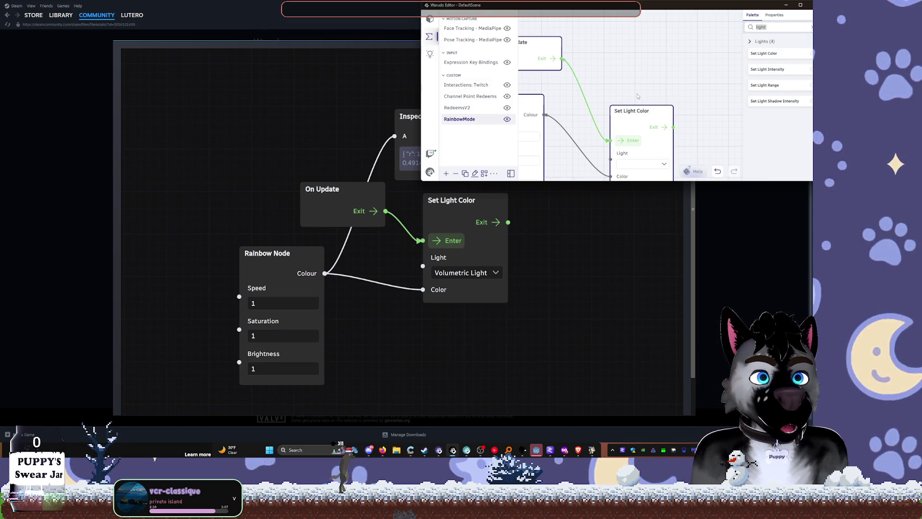
- Add an Inspect Value node via an 'inspec' search and feed it the Rainbow colour
click(781, 28)
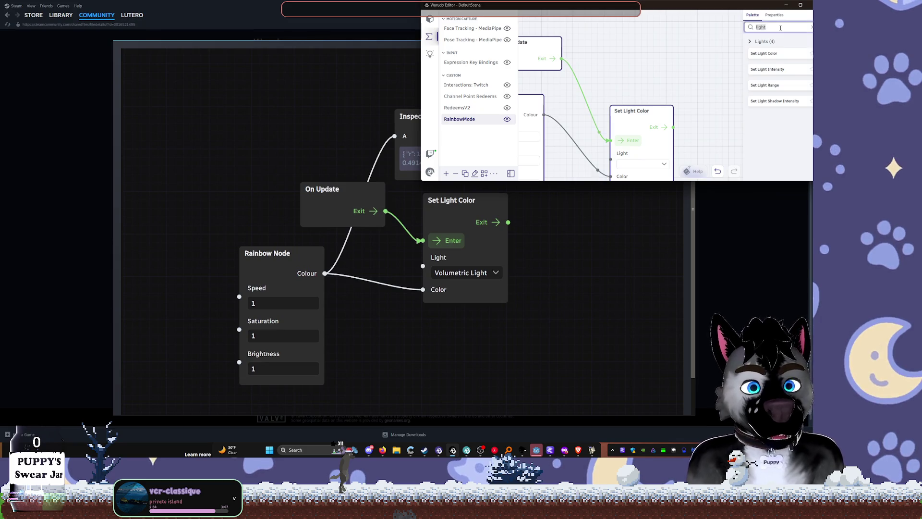
text(inspec)
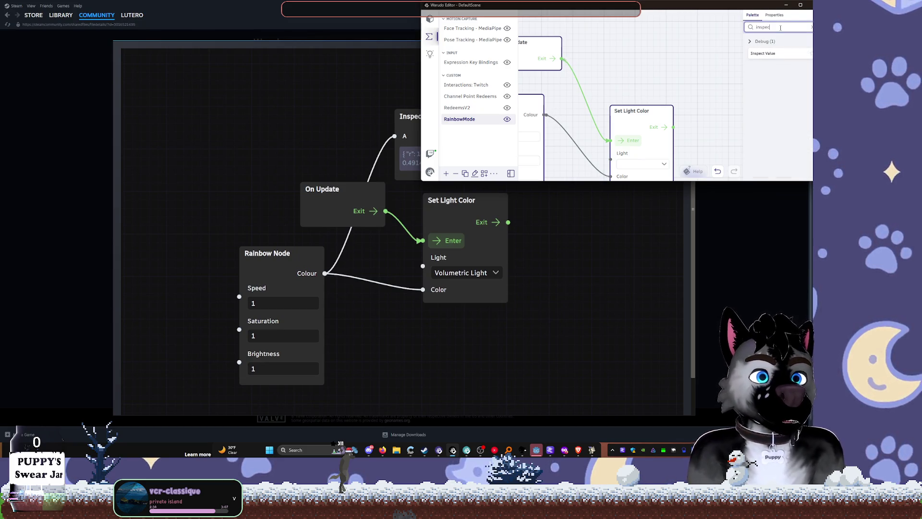
drag(763, 53, 634, 64)
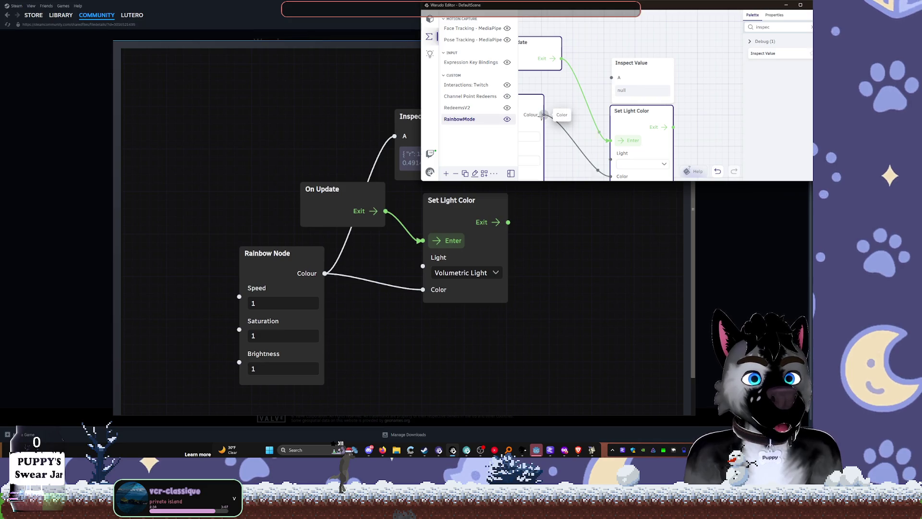
mouse_move(545, 115)
mouse_down()
mouse_move(645, 59)
mouse_move(635, 43)
mouse_up()
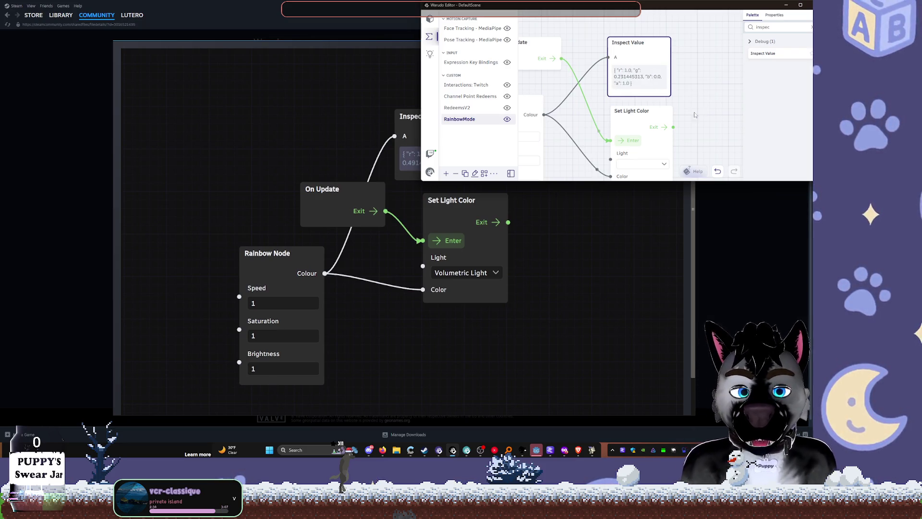
- Try both directional lights, then set Set Light Color's Light to Point Light
drag(708, 113, 668, 76)
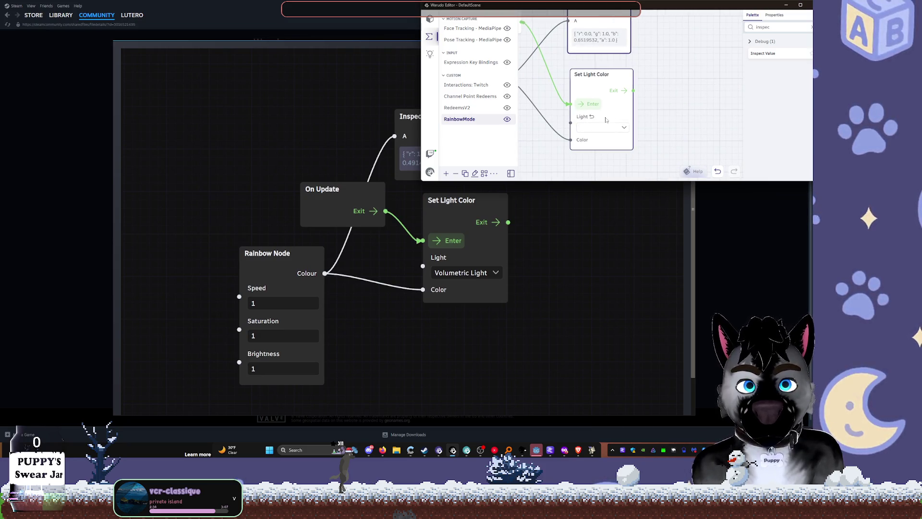
click(613, 126)
click(613, 149)
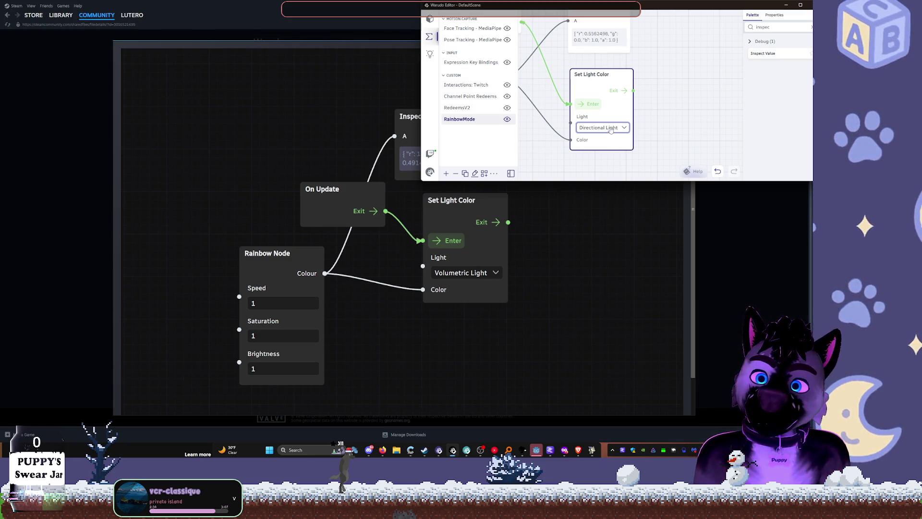
click(611, 130)
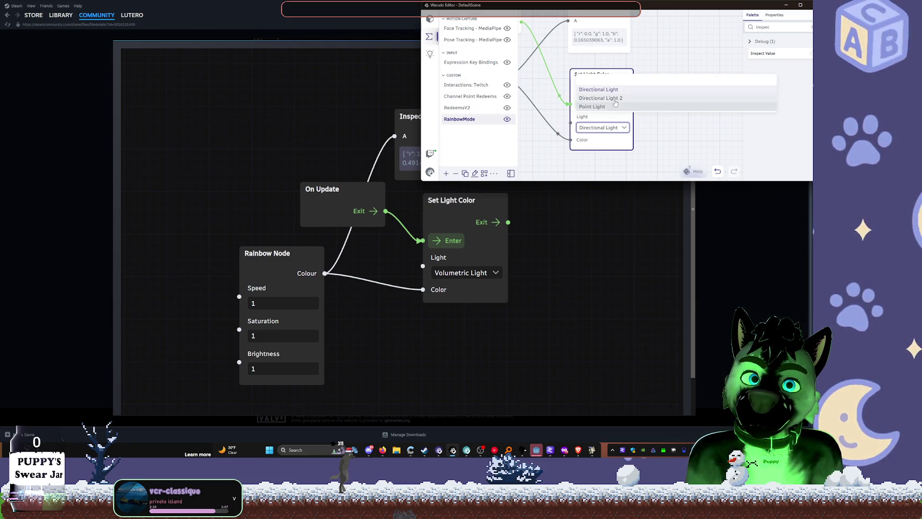
click(615, 100)
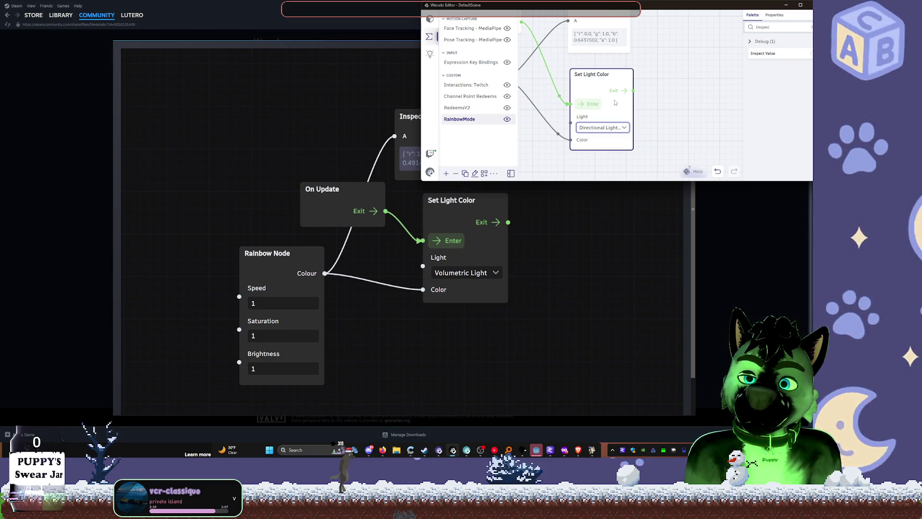
click(599, 129)
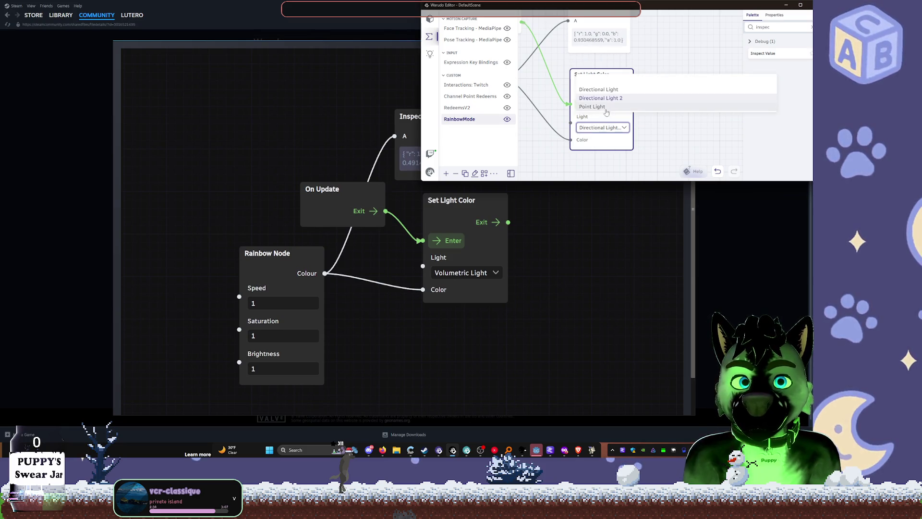
click(608, 109)
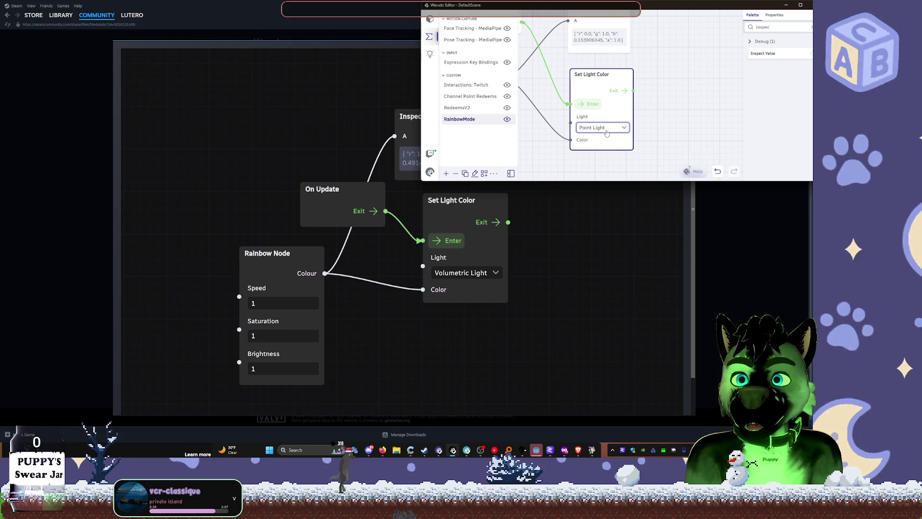
- Set the Rainbow Node's Brightness to 2
drag(612, 130, 708, 110)
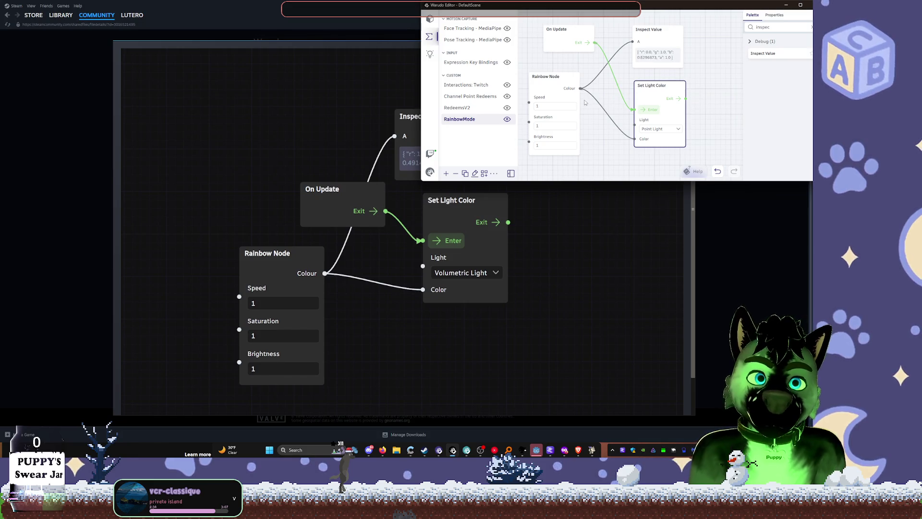
click(558, 145)
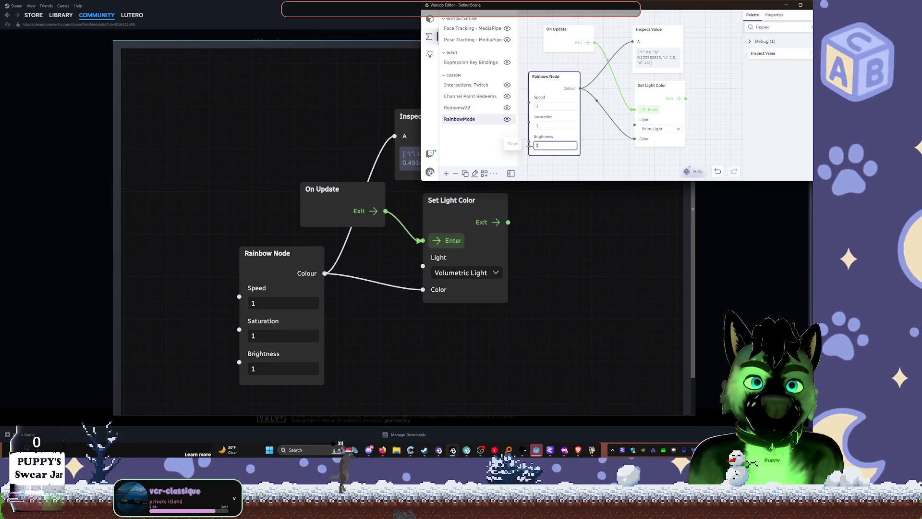
click(596, 148)
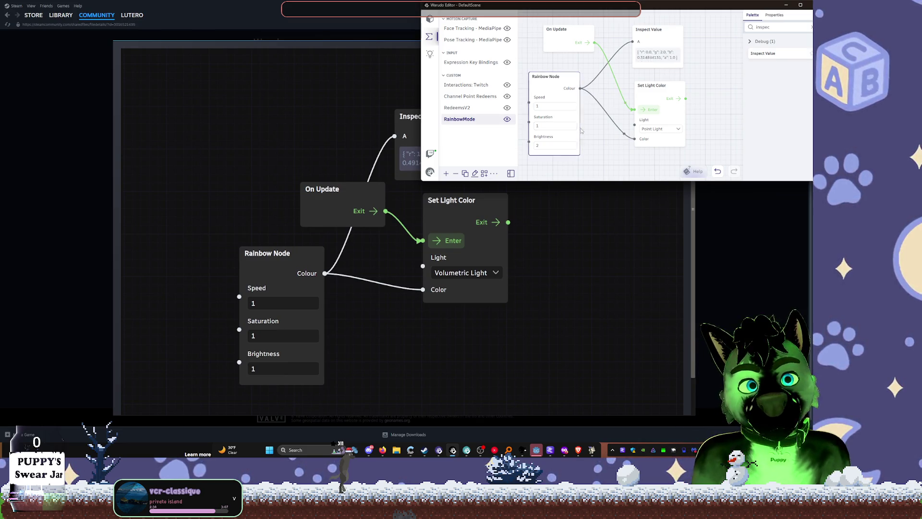
scroll(584, 120, down, 5)
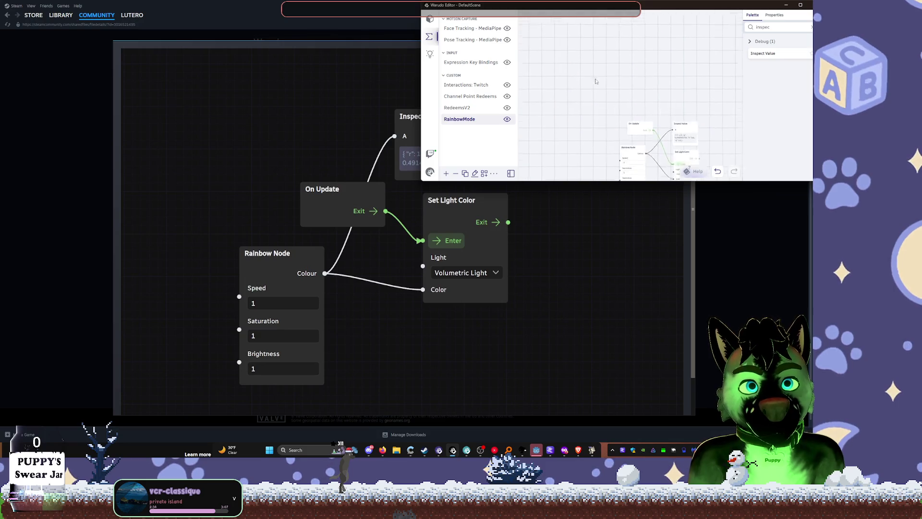
- Maximize the editor and duplicate Set Light Color below the original
scroll(596, 81, up, 3)
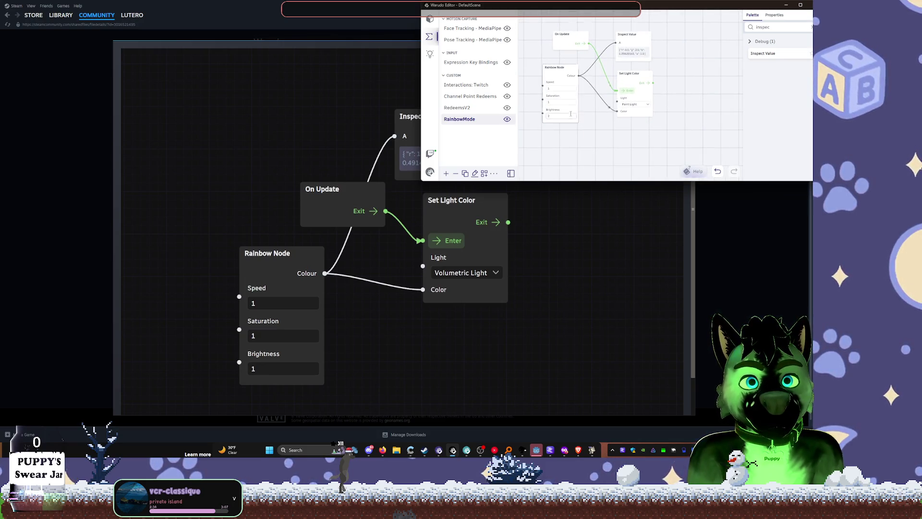
double_click(464, 5)
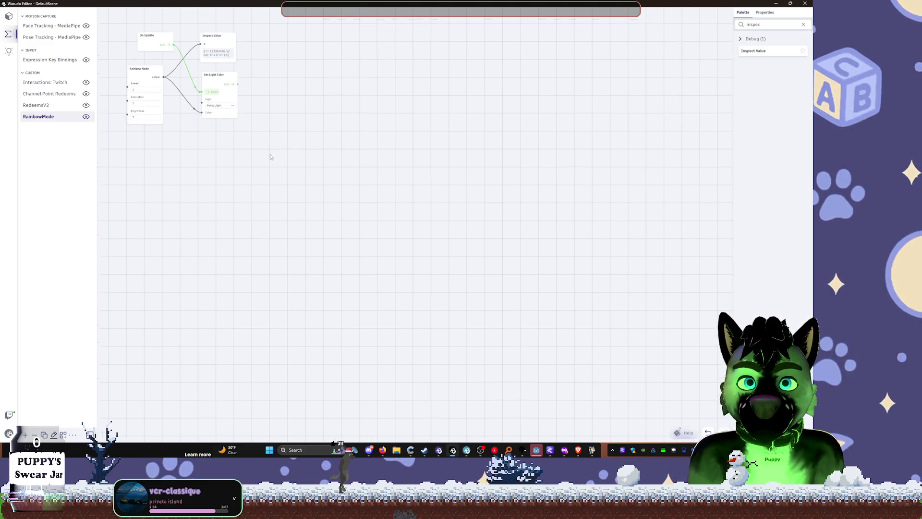
scroll(298, 174, up, 2)
click(306, 105)
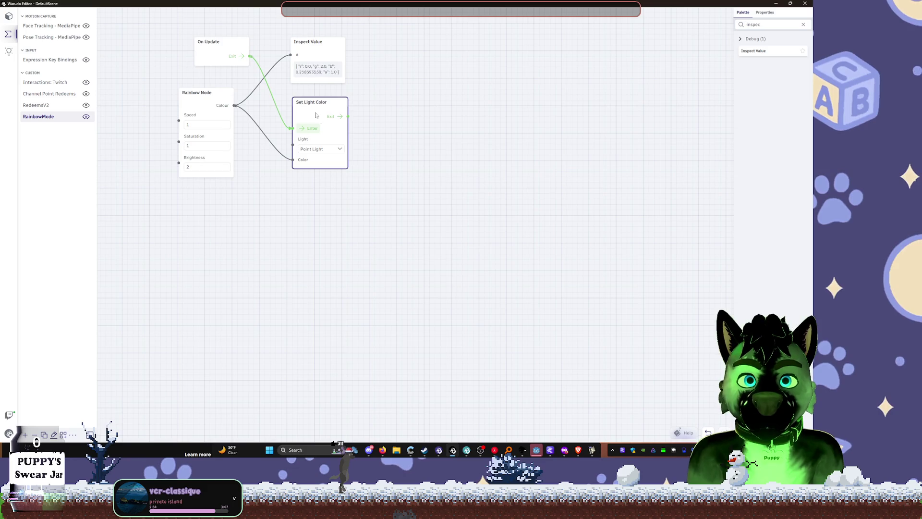
key(ctrl+d)
mouse_move(332, 165)
mouse_down()
mouse_move(334, 177)
mouse_move(307, 185)
mouse_up()
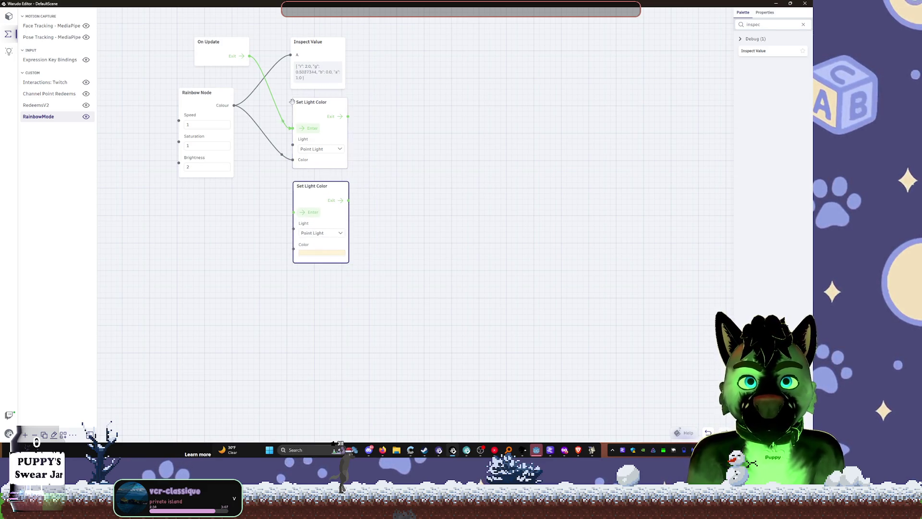
click(268, 181)
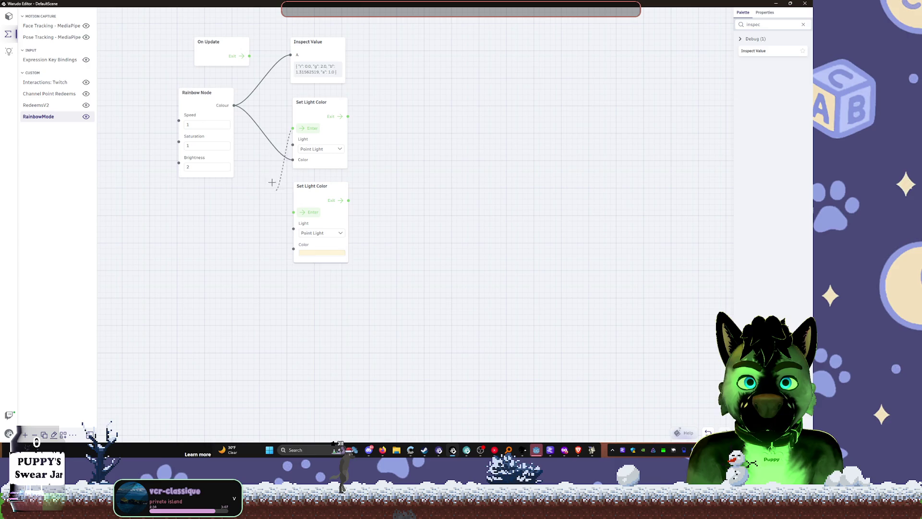
- Paste a copy of On Update beside the lower Set Light Color
click(221, 51)
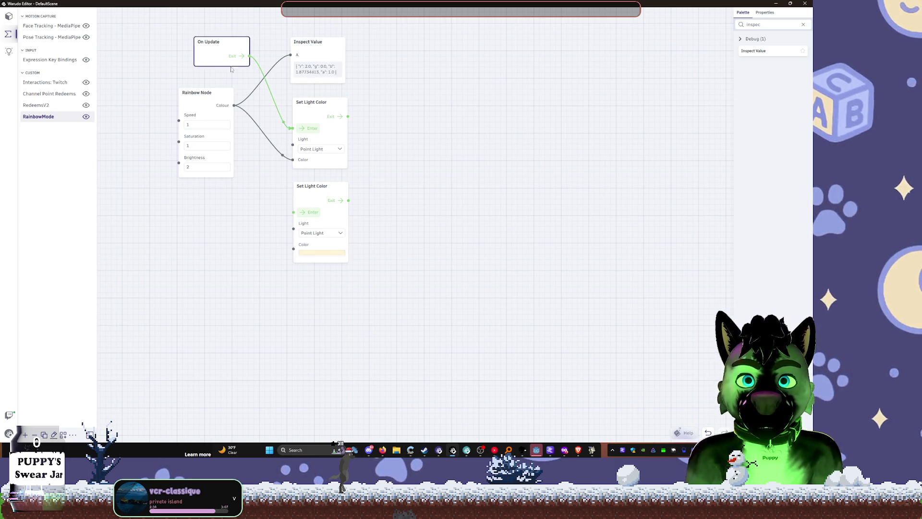
shift+click(332, 163)
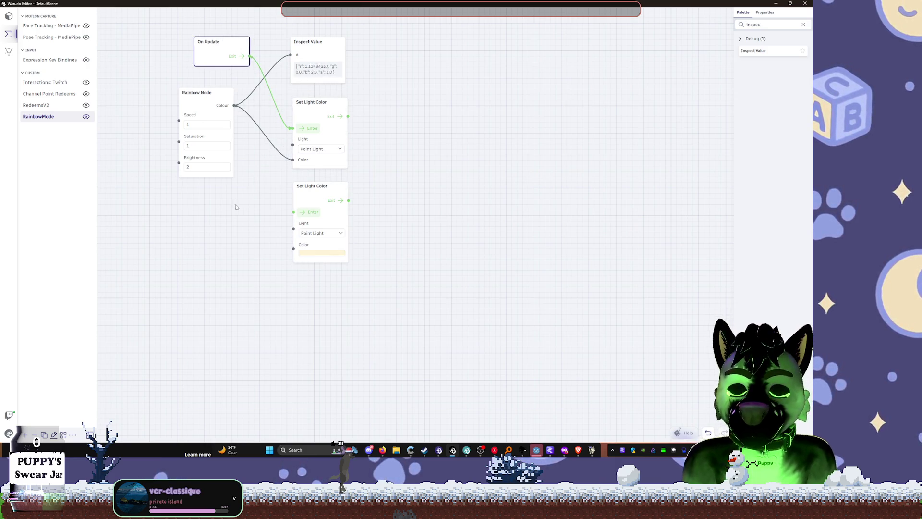
key(ctrl+v)
mouse_move(240, 204)
mouse_down()
mouse_move(212, 185)
mouse_move(293, 211)
mouse_up()
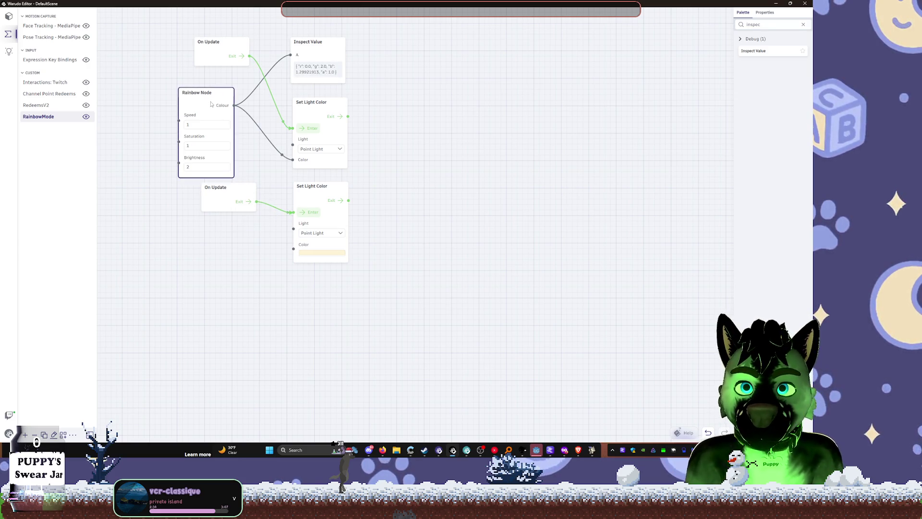
- Duplicate the Rainbow Node next to the lower Set Light Color, targeting a directional light
mouse_move(211, 102)
mouse_down()
mouse_move(221, 179)
mouse_move(188, 84)
mouse_up()
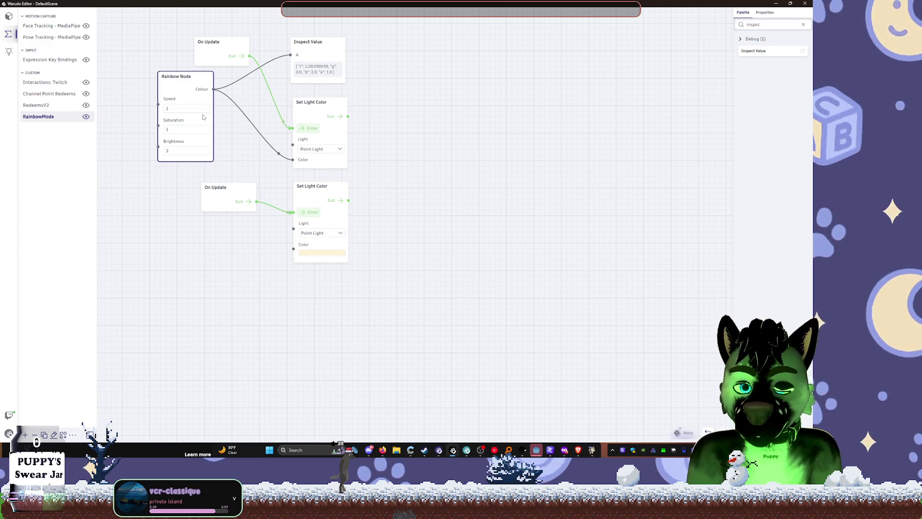
key(ctrl+d)
mouse_move(254, 153)
mouse_down()
mouse_move(239, 139)
mouse_move(287, 119)
mouse_move(211, 265)
mouse_move(261, 270)
mouse_move(343, 234)
mouse_move(353, 255)
mouse_up()
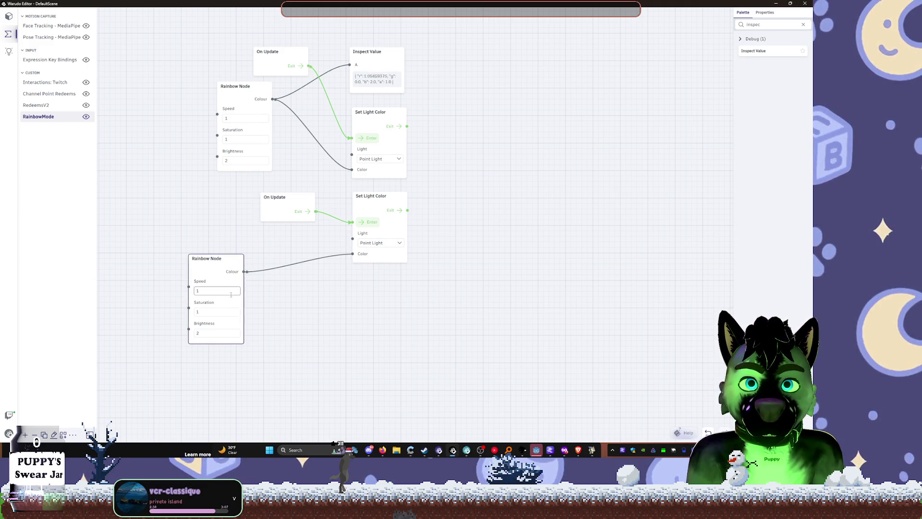
click(387, 244)
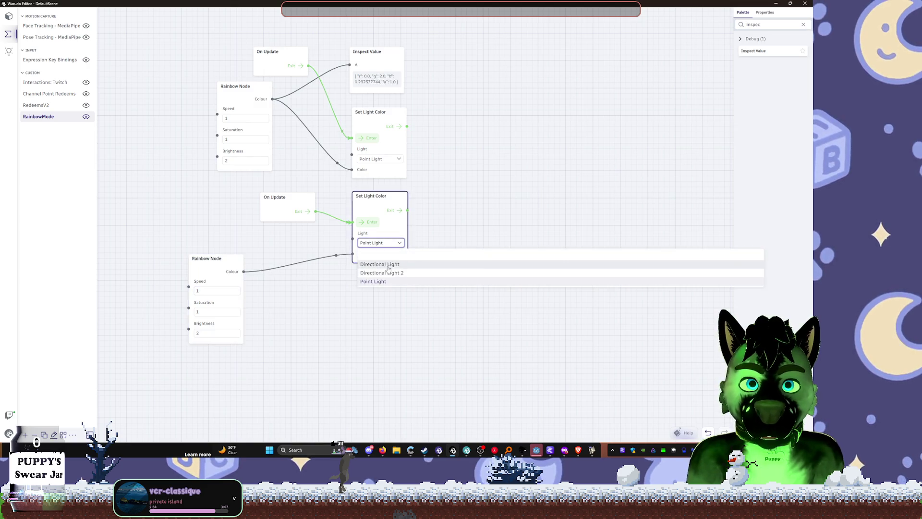
click(389, 273)
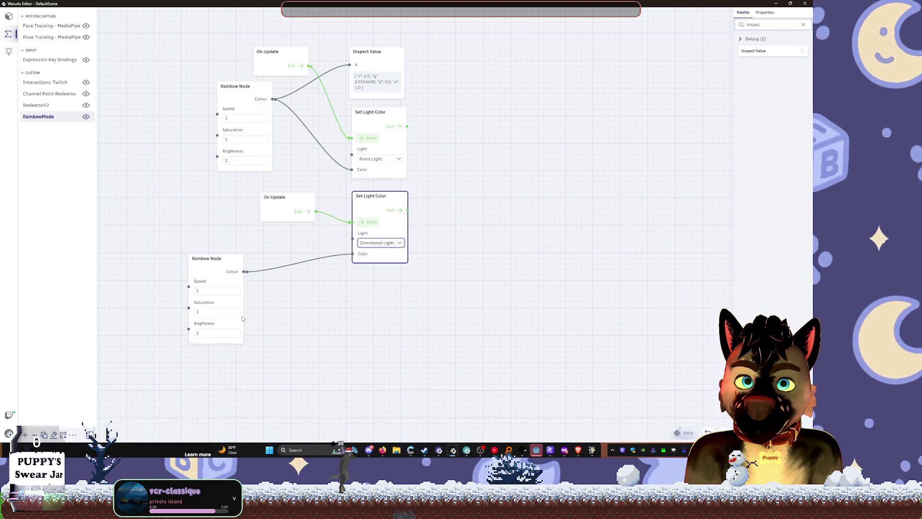
- Set the copied Rainbow Node to Speed 0.5 and Brightness 1
double_click(216, 333)
text(3)
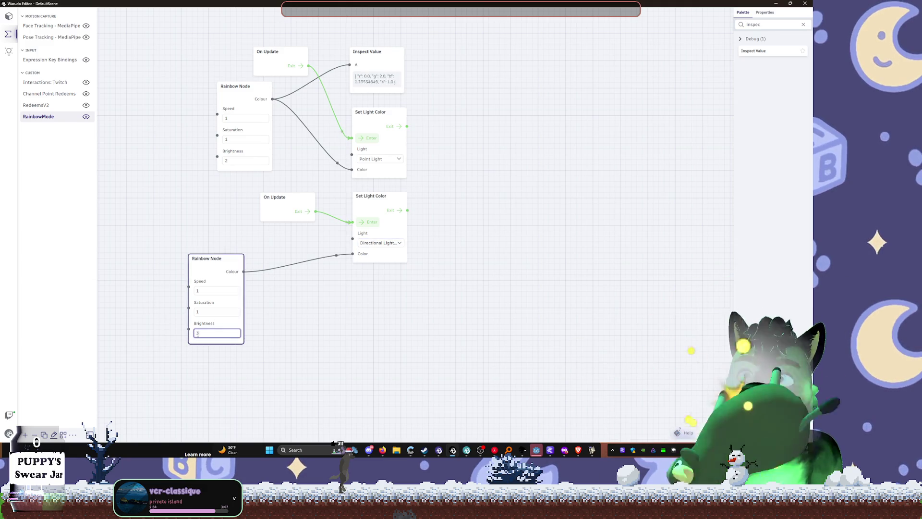
click(295, 336)
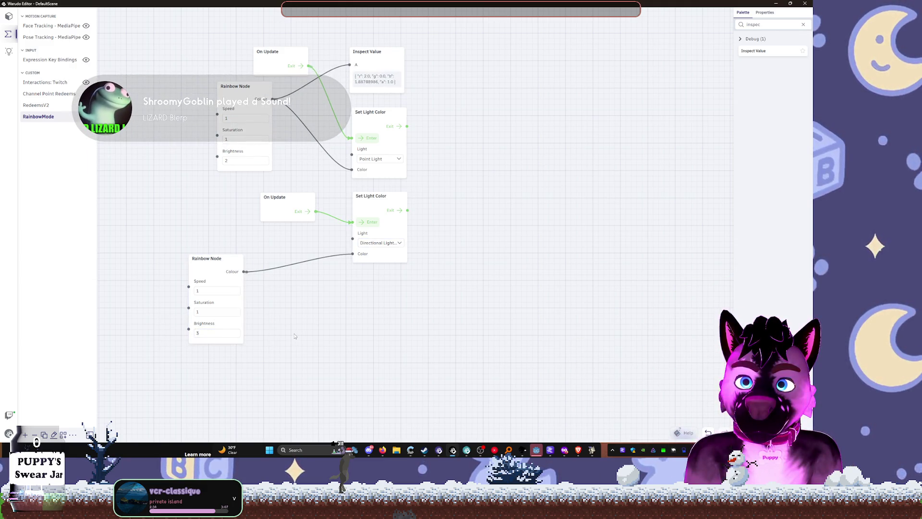
double_click(216, 290)
text(2)
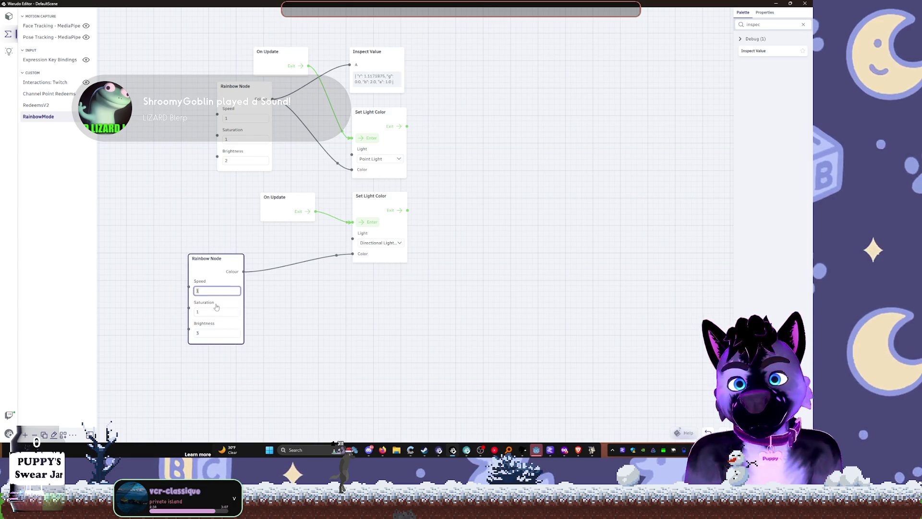
double_click(211, 333)
text(1)
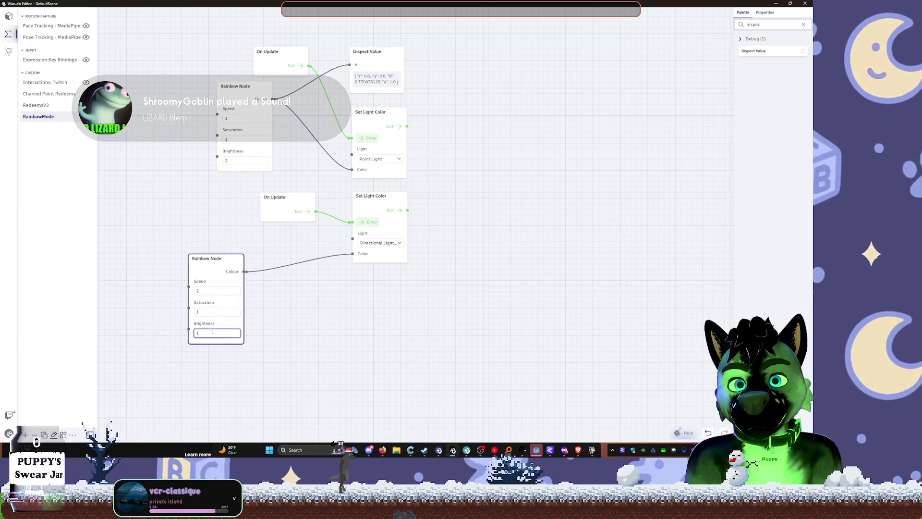
double_click(202, 290)
text(0.5)
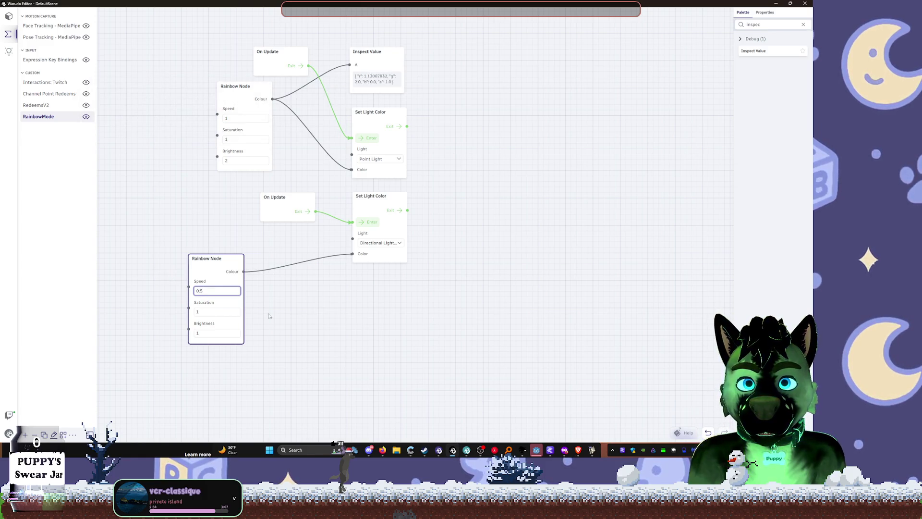
click(267, 315)
- Keep Directional Light as the lower node's target and move the lower nodes up
click(384, 235)
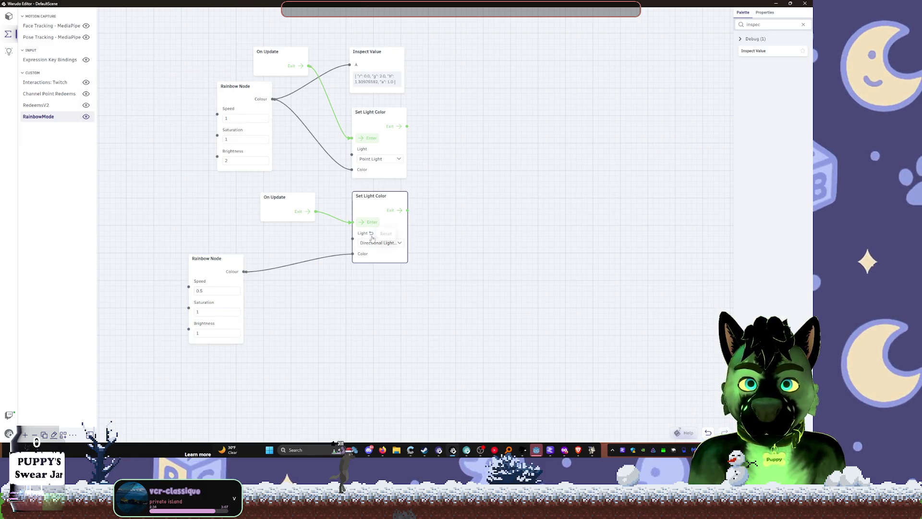
click(394, 242)
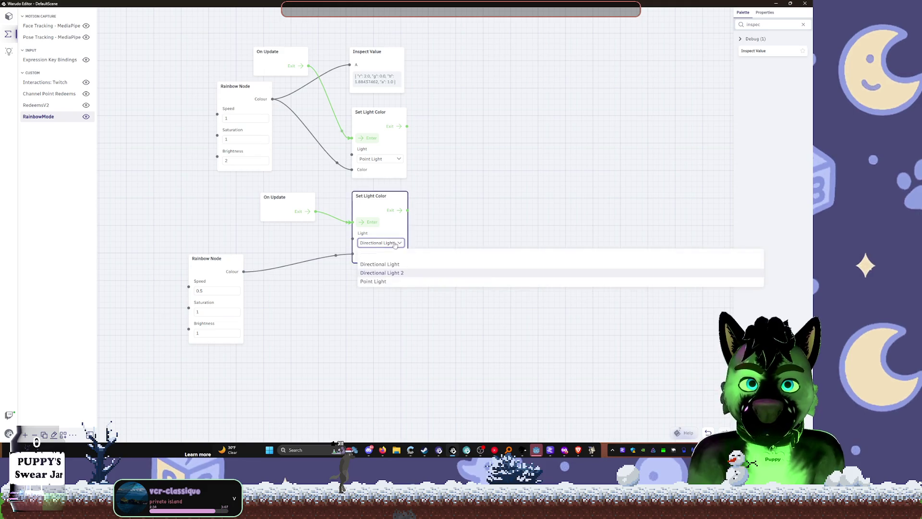
click(392, 264)
drag(211, 258, 214, 204)
mouse_move(282, 199)
mouse_down()
mouse_move(291, 184)
mouse_move(309, 185)
mouse_up()
shift+click(211, 204)
- Copy the three-node group below the others and target Directional Light 2
shift+click(358, 210)
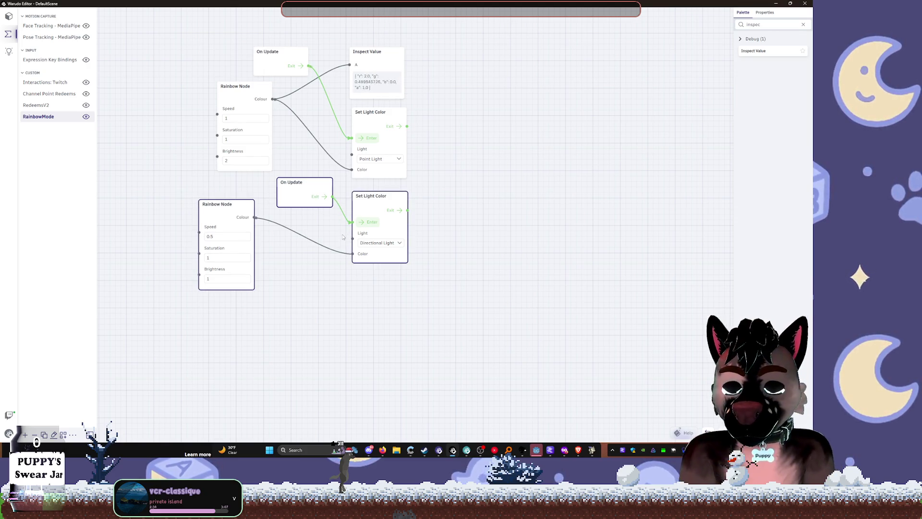
key(ctrl+c)
key(ctrl+v)
mouse_move(347, 238)
mouse_down()
mouse_move(200, 334)
mouse_move(191, 321)
mouse_up()
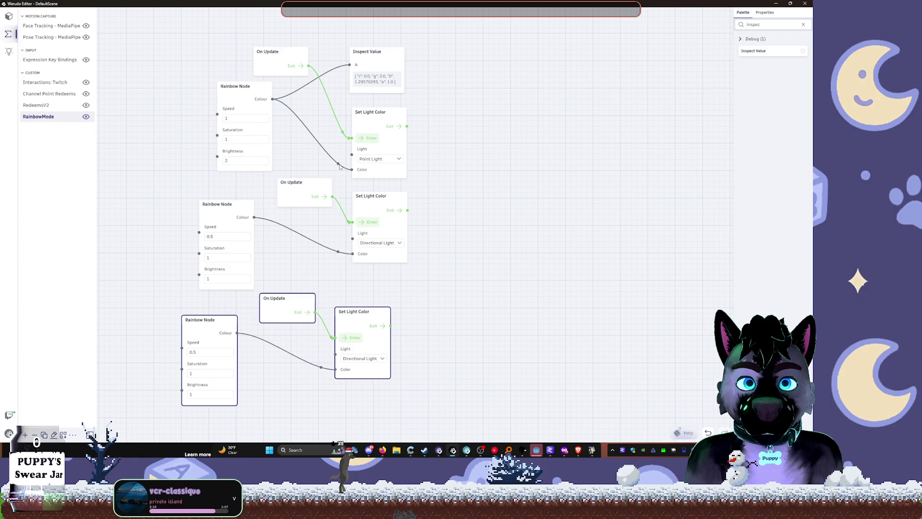
click(364, 359)
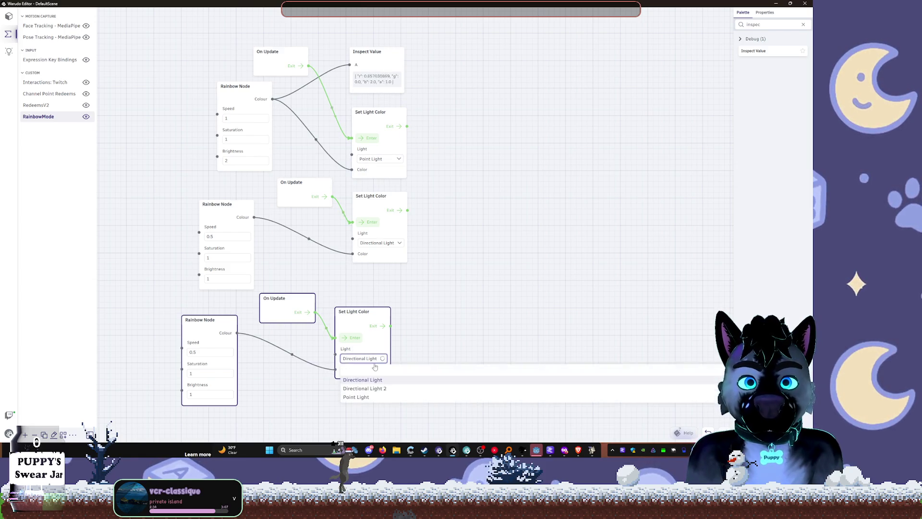
click(388, 390)
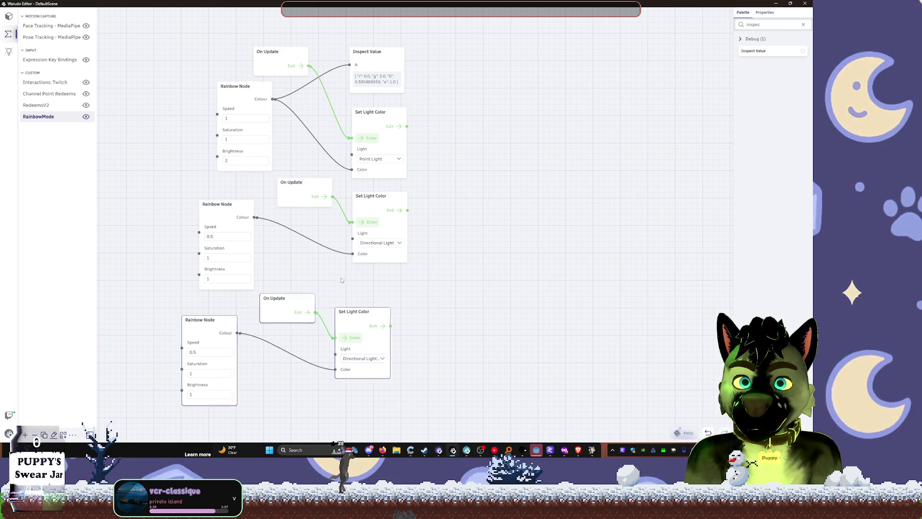
- Set the new Rainbow Node's Saturation to 2 and Brightness to 3
click(191, 373)
text(2)
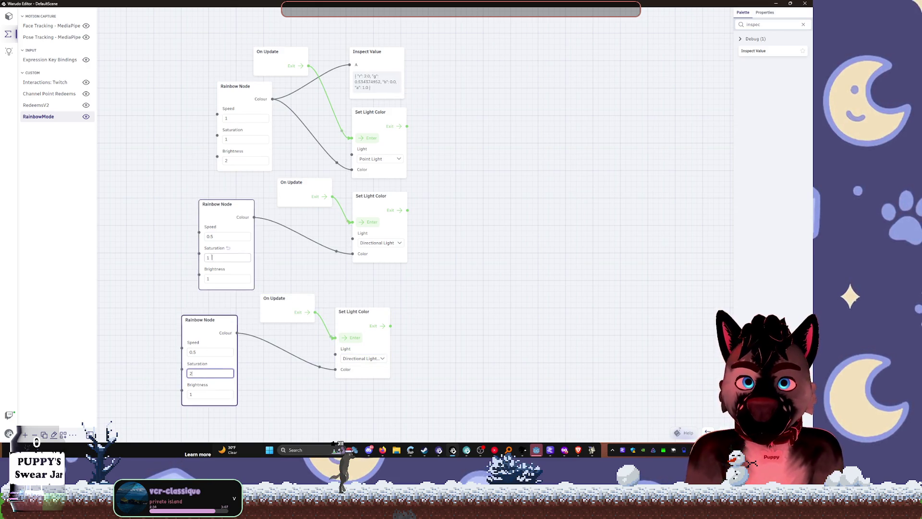
key(Return)
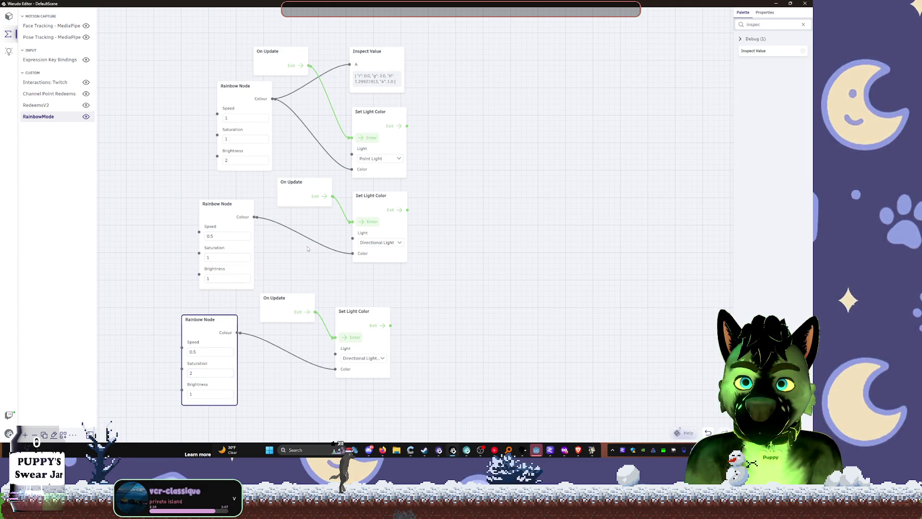
double_click(209, 394)
text(3)
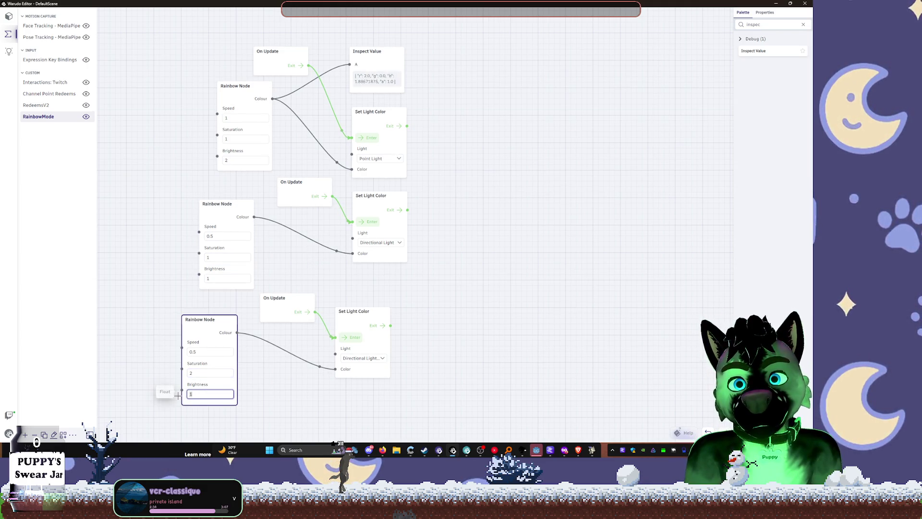
key(Return)
- Set the middle Rainbow Node's Brightness to 2 and the top one's to 10
double_click(210, 279)
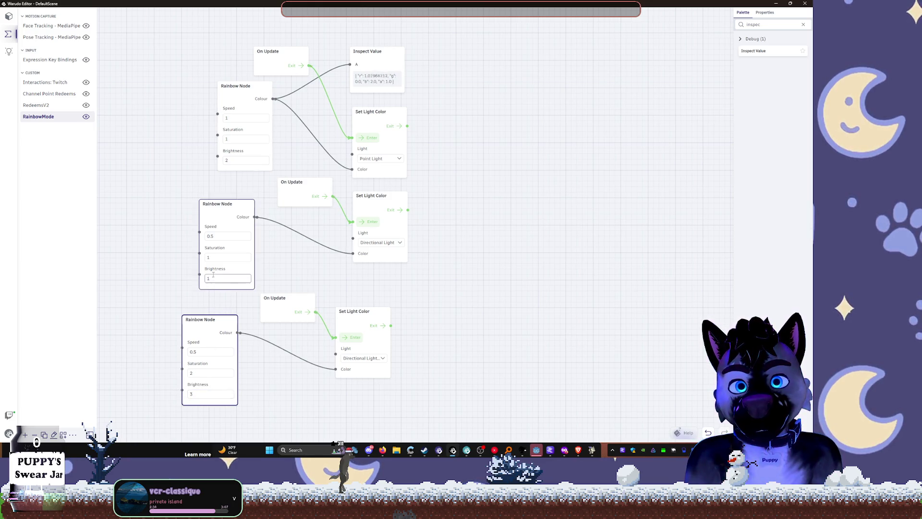
text(2)
click(297, 256)
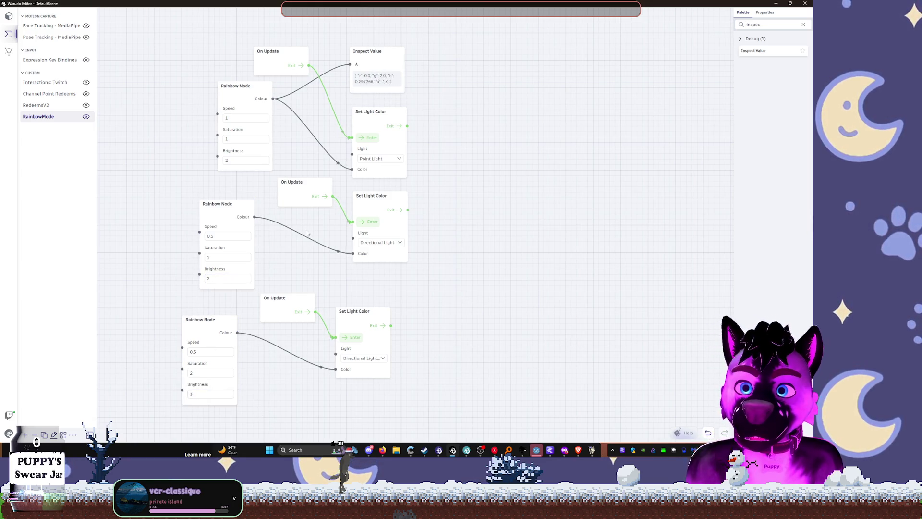
double_click(246, 160)
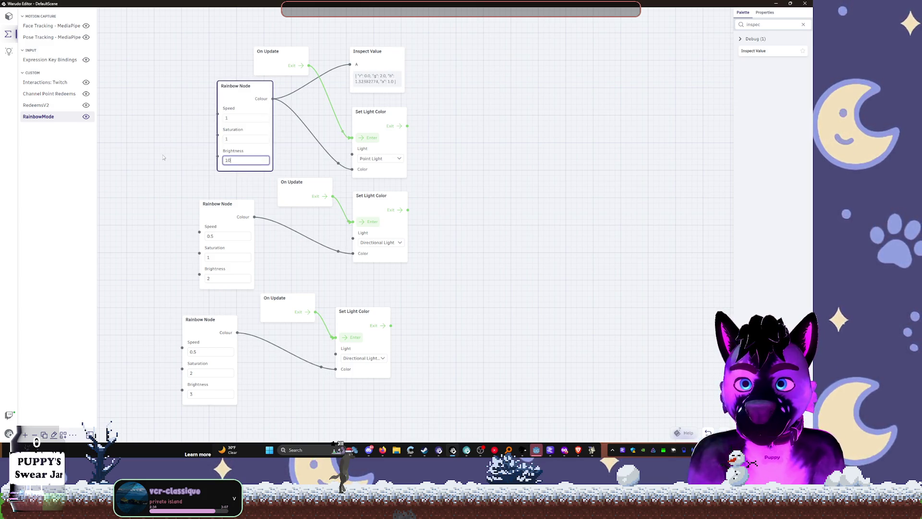
key(Return)
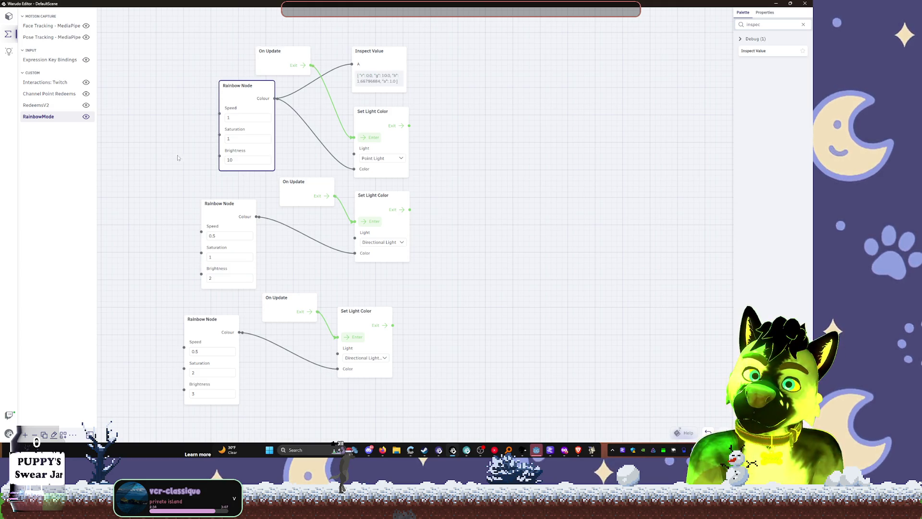
click(230, 277)
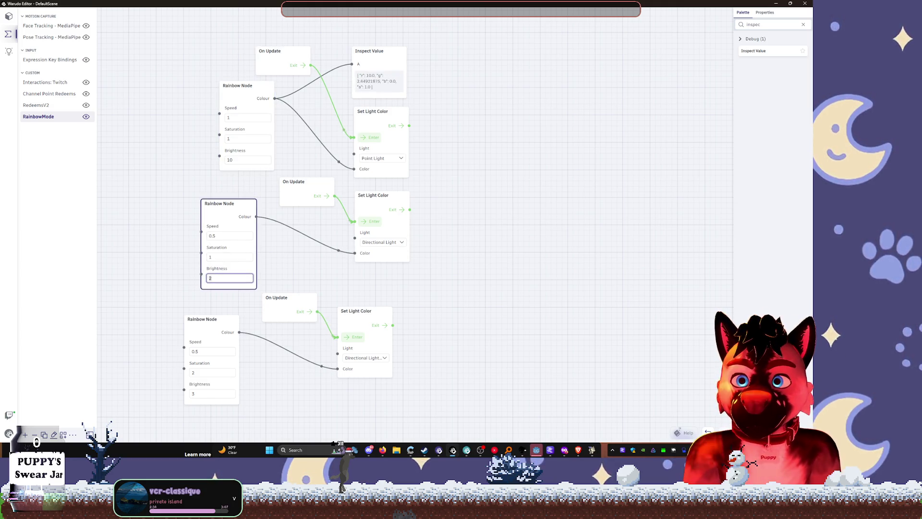
mouse_move(524, 453)
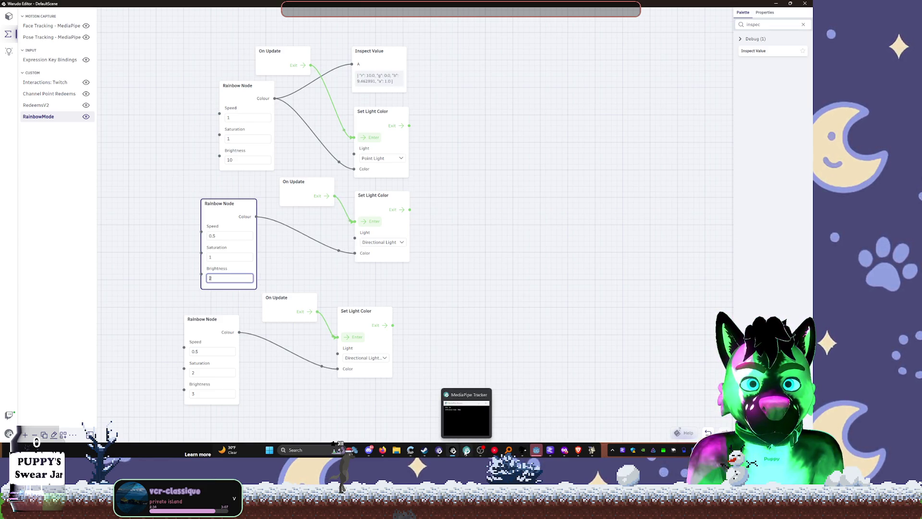
click(439, 450)
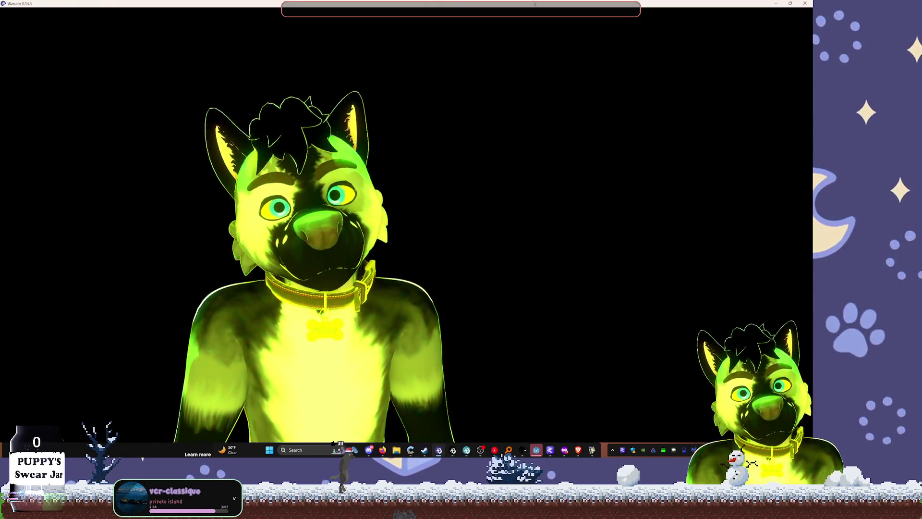
drag(548, 3, 550, 26)
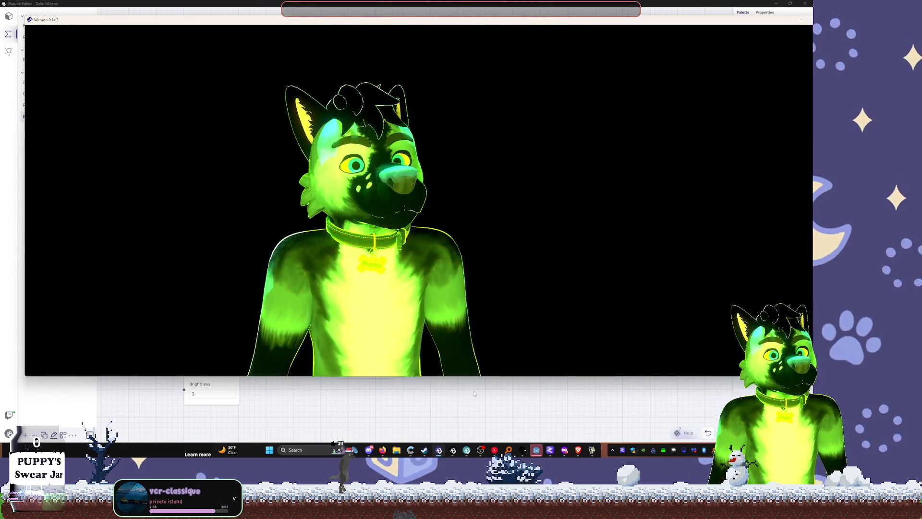
click(475, 395)
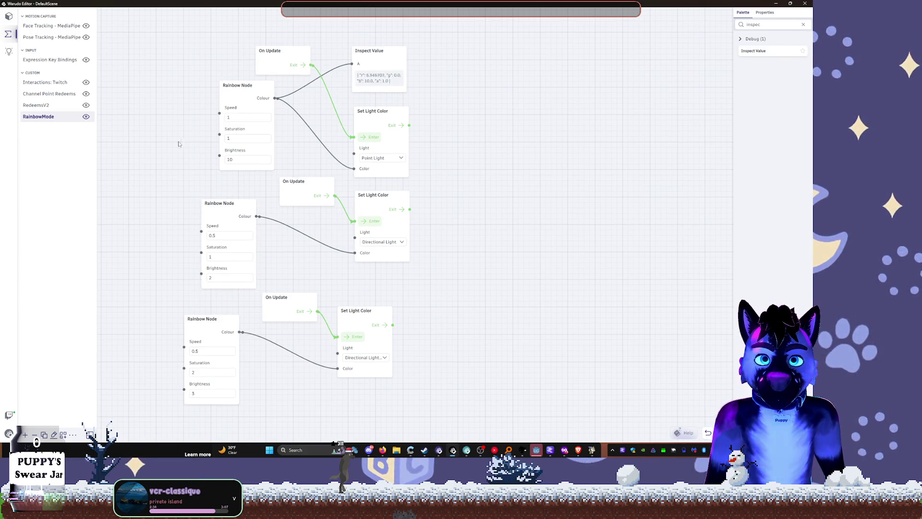
- Tidy the top nodes and add an If Branch node found by searching 'boolif'
mouse_move(179, 144)
mouse_down()
mouse_move(267, 138)
mouse_move(182, 155)
mouse_up()
click(380, 87)
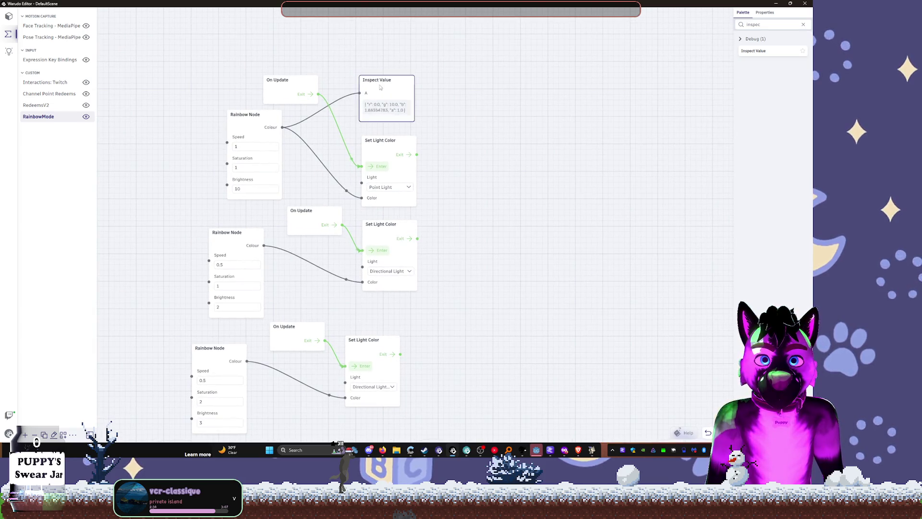
drag(381, 87, 379, 84)
drag(284, 82, 265, 68)
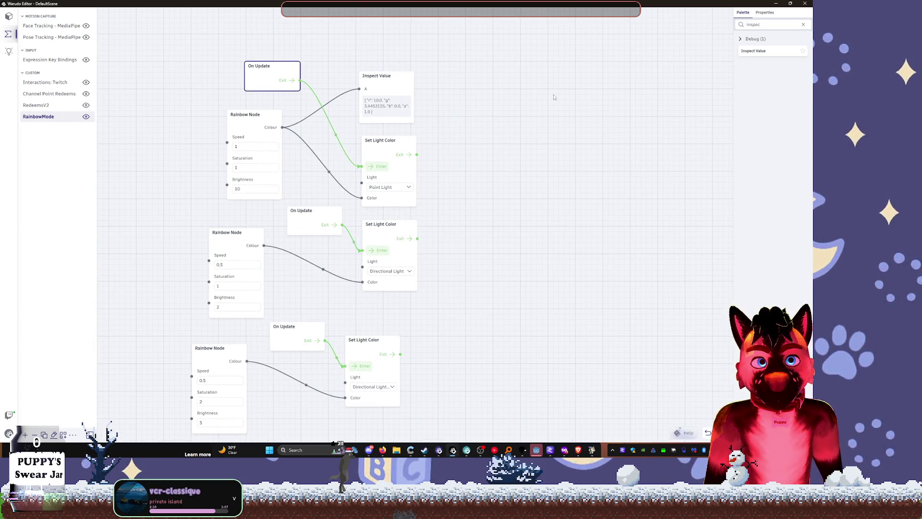
double_click(774, 25)
text(Toggle)
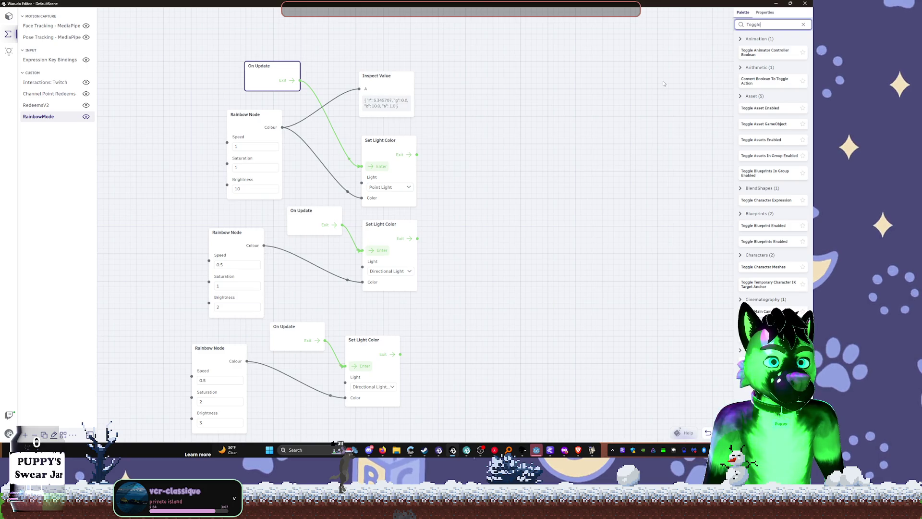
key(ctrl+a)
key(BackSpace)
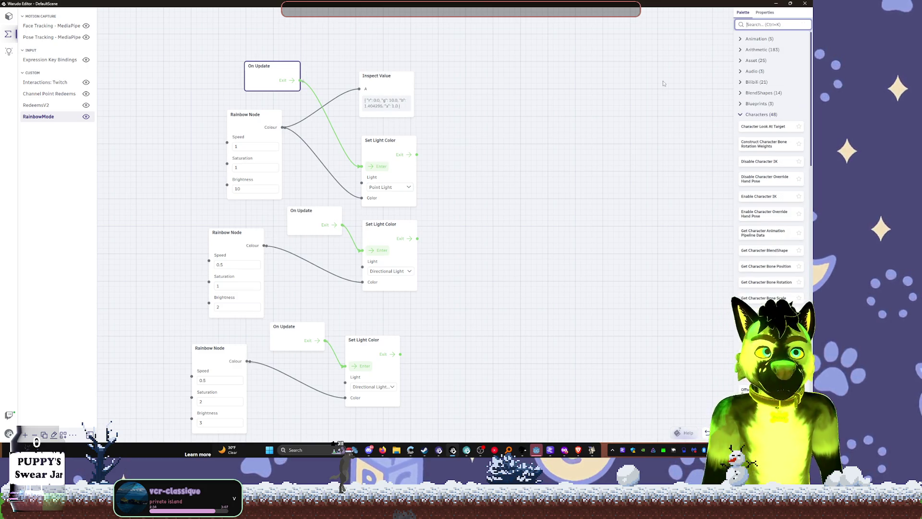
text(bool)
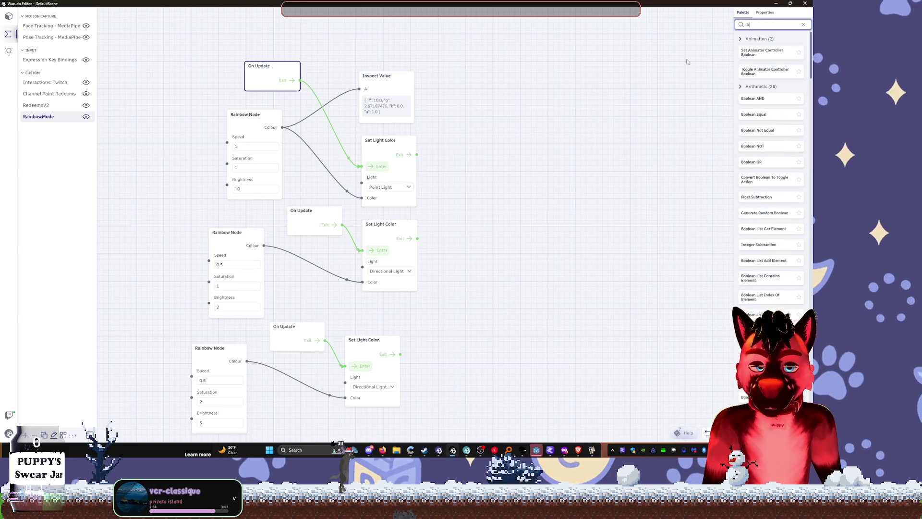
text(if)
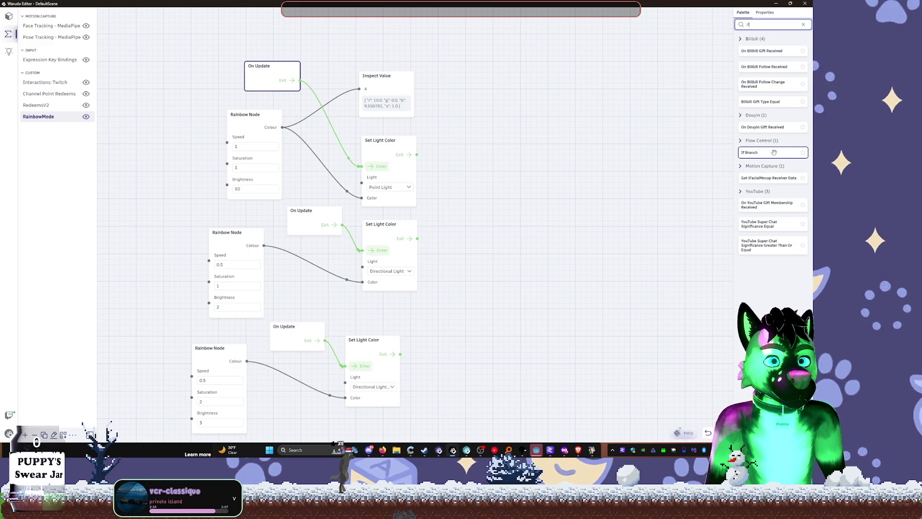
drag(776, 152, 533, 156)
- Search the palette for 'twit', then 'chann', to list Twitch channel events
double_click(765, 25)
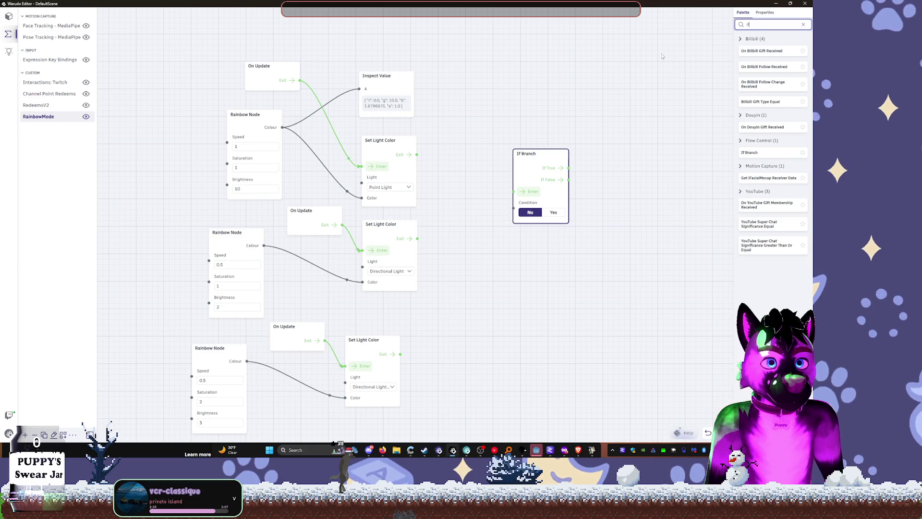
text(twitch)
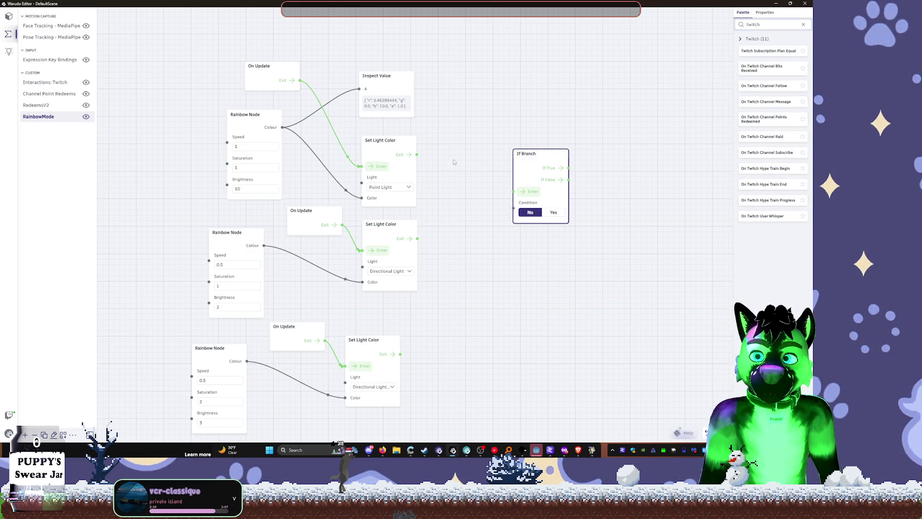
double_click(753, 25)
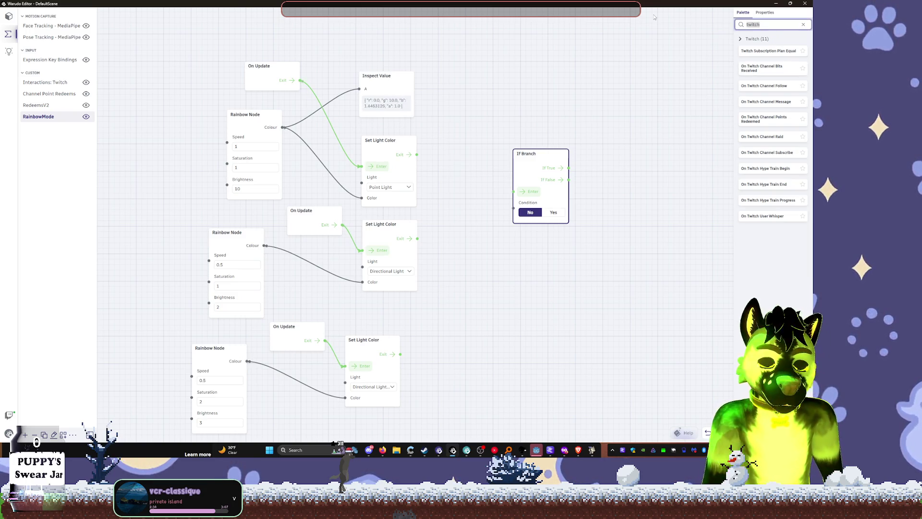
key(BackSpace)
text(c)
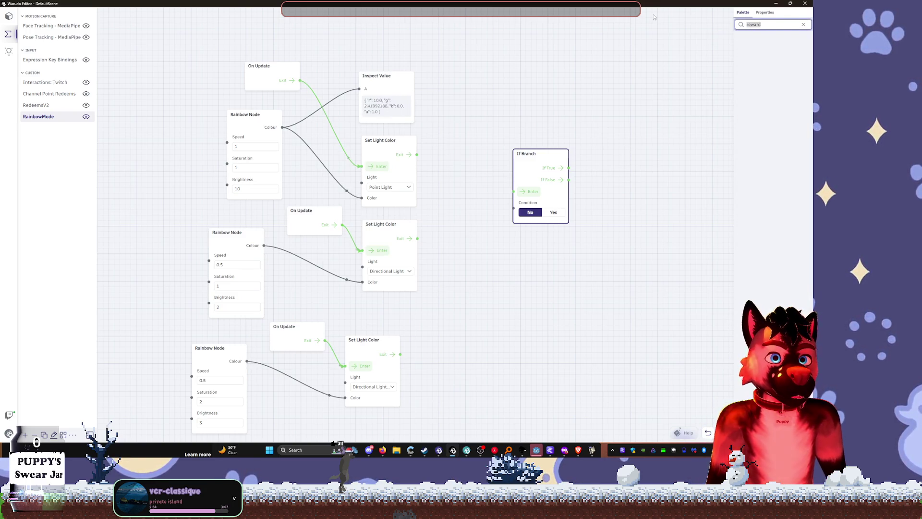
text(hannel)
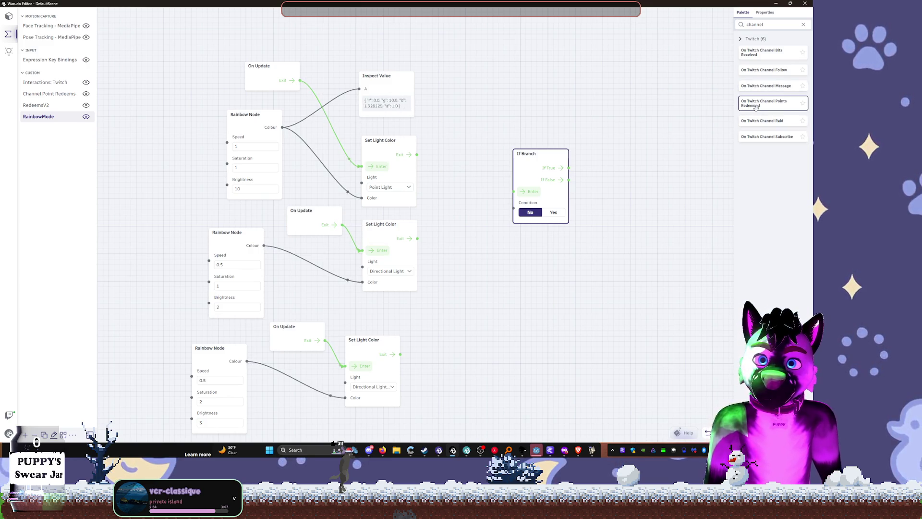
- Place On Twitch Channel Points Redeemed on the canvas, then search the palette for 'String'
mouse_move(755, 106)
mouse_down()
mouse_move(482, 102)
mouse_move(448, 70)
mouse_up()
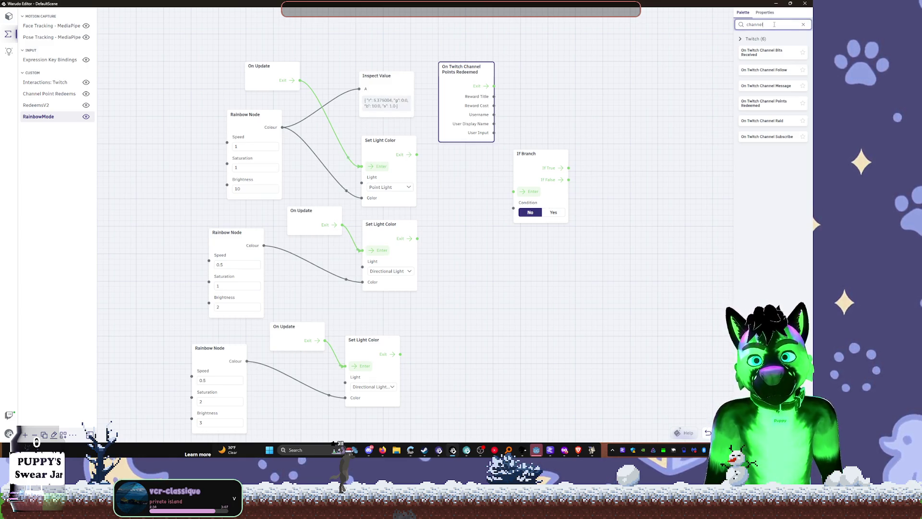
double_click(750, 25)
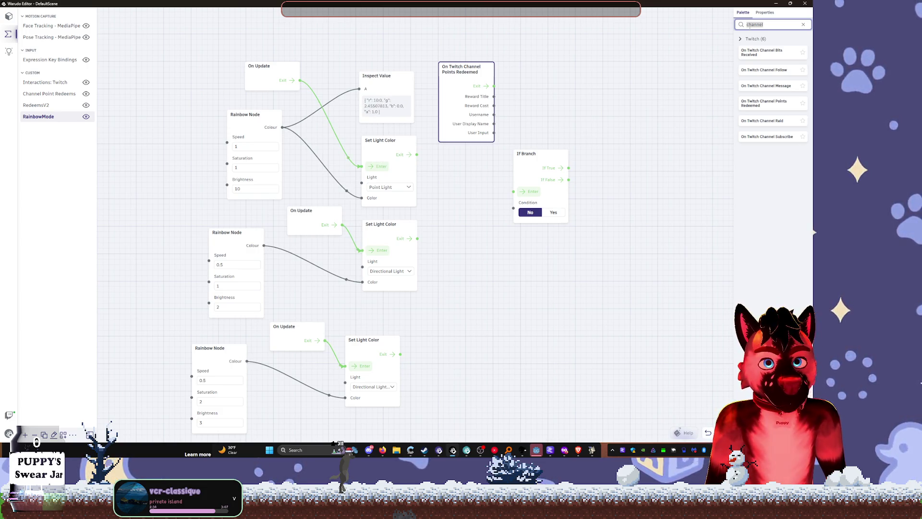
text(String)
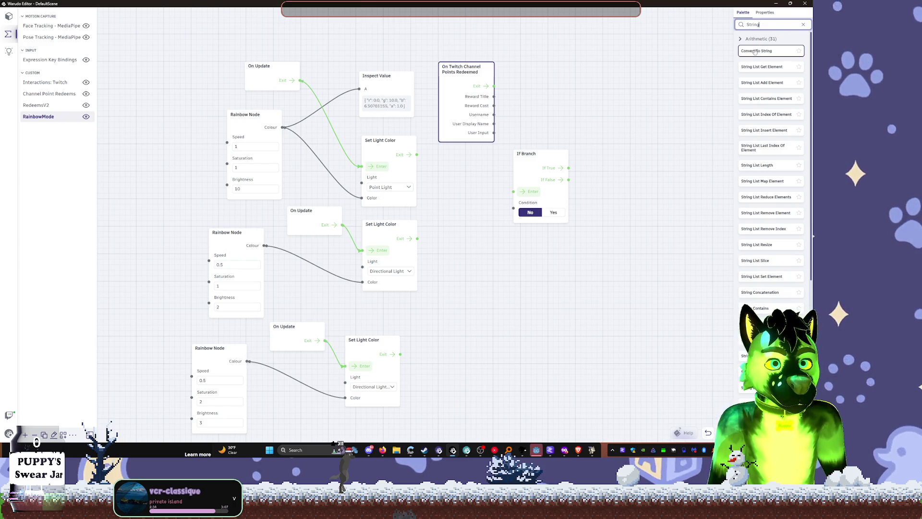
click(494, 449)
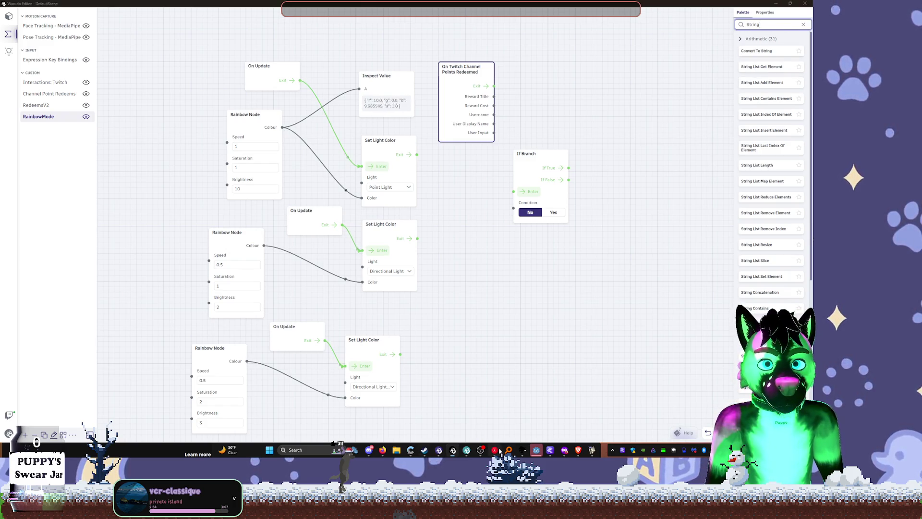
click(290, 331)
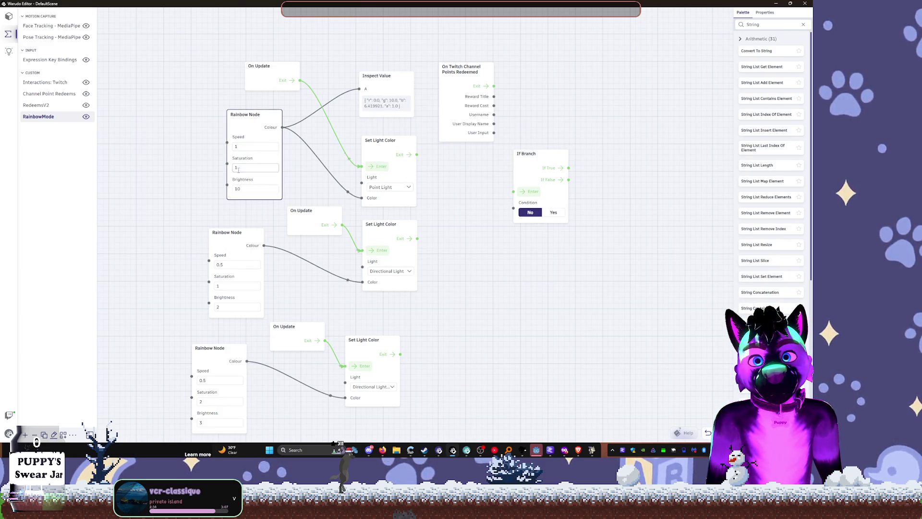
- Try Brightness values on the middle and bottom Rainbow Nodes, leaving them at 1 and 2
scroll(203, 194, down, 1)
scroll(202, 194, down, 3)
double_click(243, 256)
text(4)
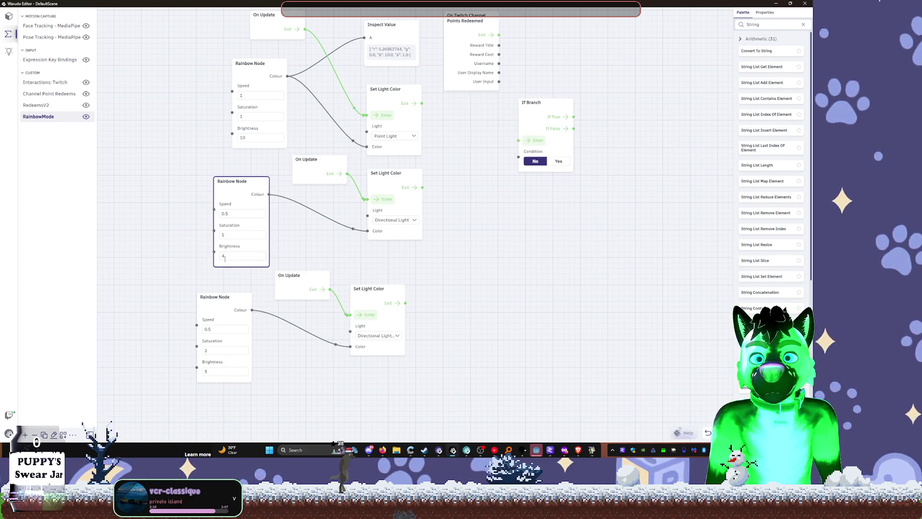
click(224, 256)
text(8)
key(Return)
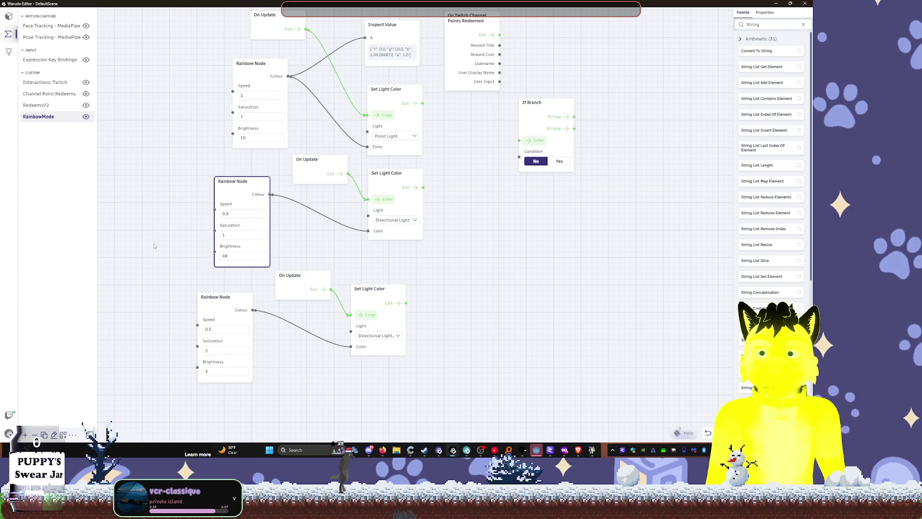
double_click(224, 255)
text(1)
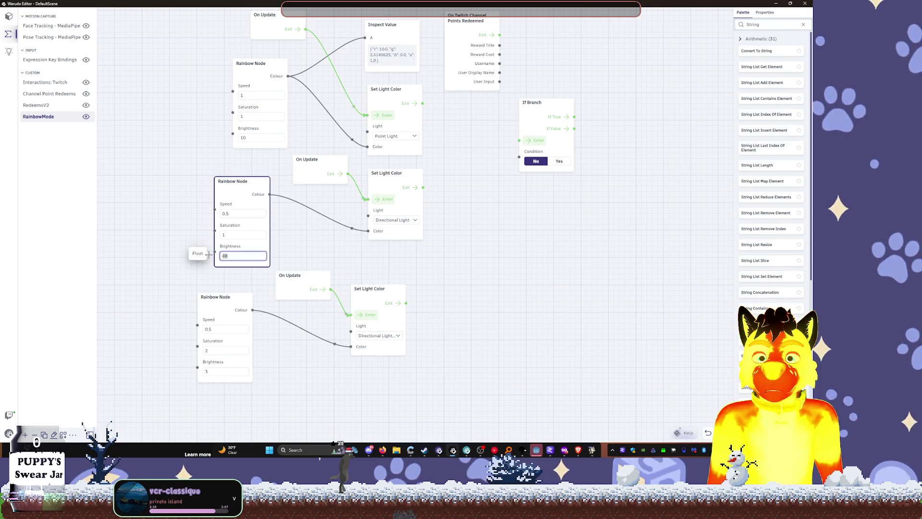
click(192, 265)
double_click(224, 372)
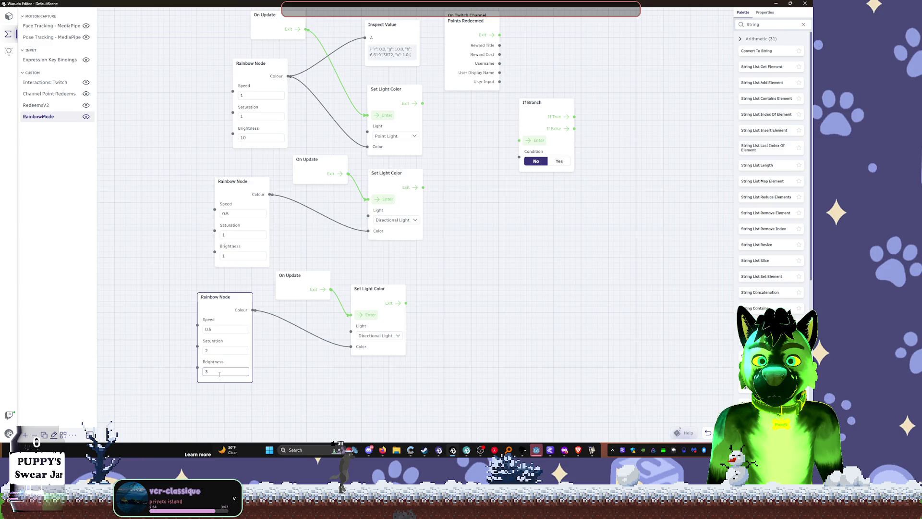
text(2)
- Lower the top Rainbow Node's Brightness from 10 to 7, after briefly trying 5
click(249, 138)
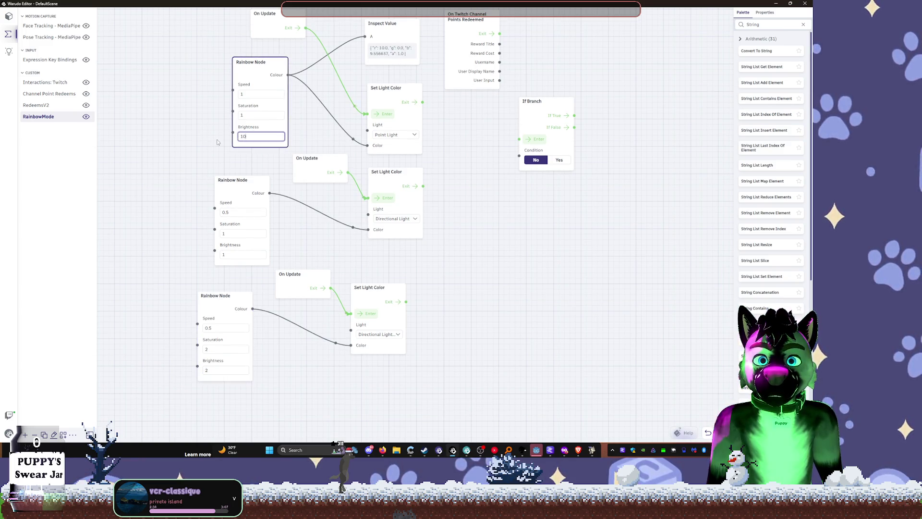
click(192, 170)
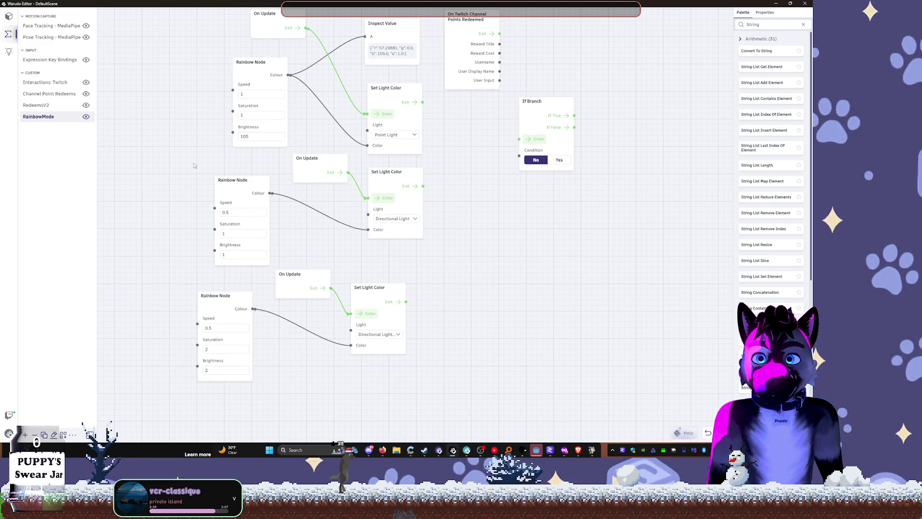
click(254, 137)
text(555)
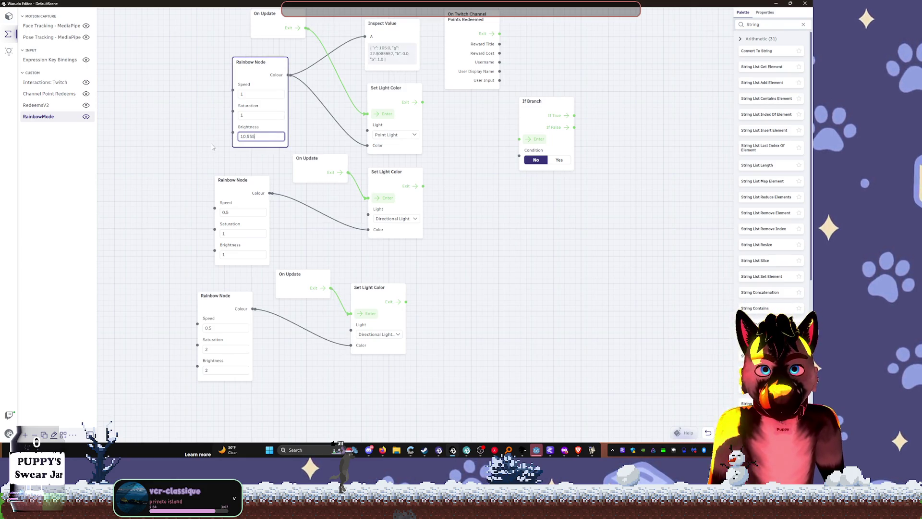
key(BackSpace)
key(BackSpace)
key(BackSpace)
text(5)
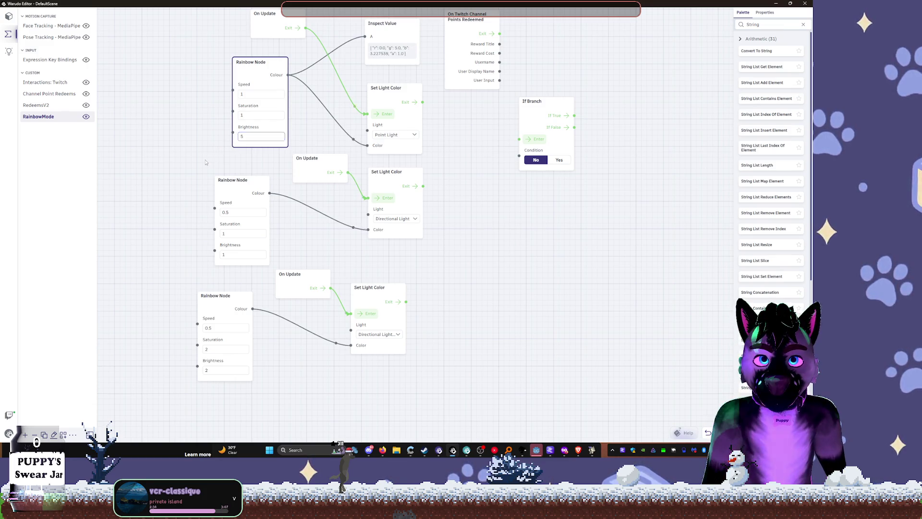
click(207, 163)
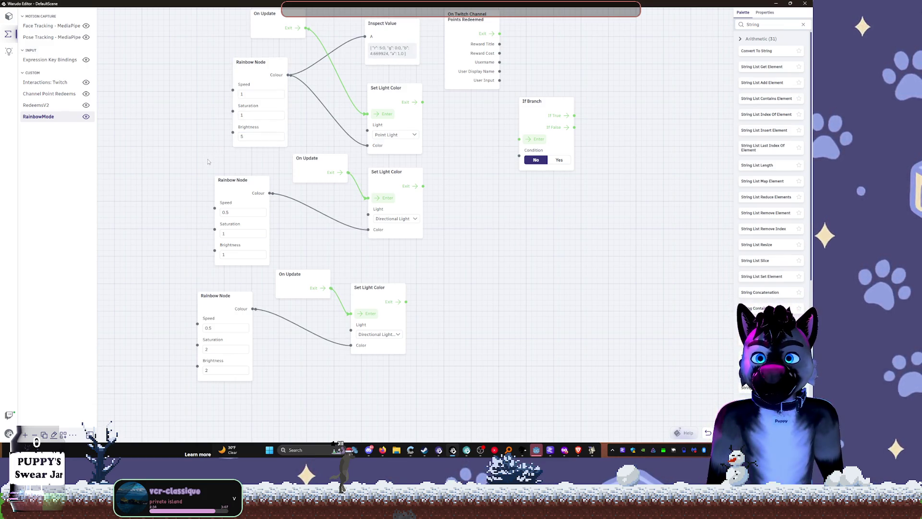
double_click(261, 136)
text(7)
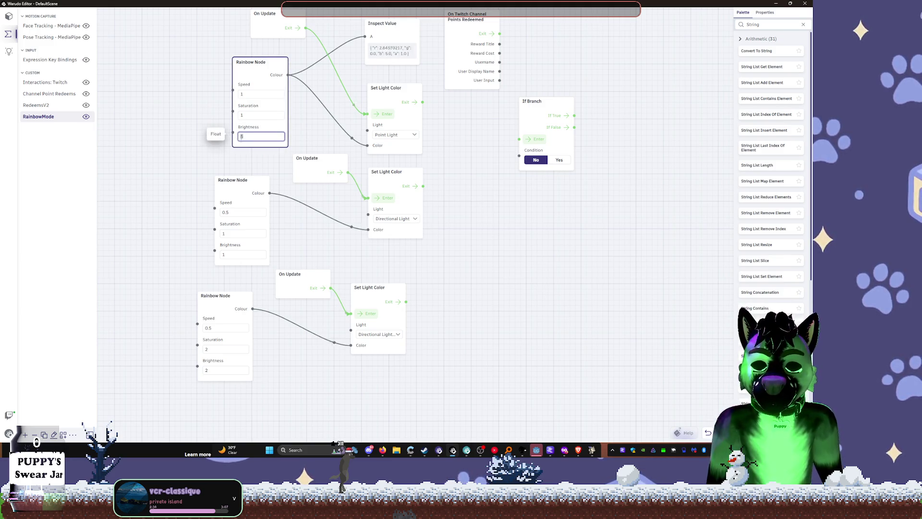
click(203, 211)
- Set the middle Rainbow Node's Brightness to 2 and the bottom one's to 3
double_click(243, 255)
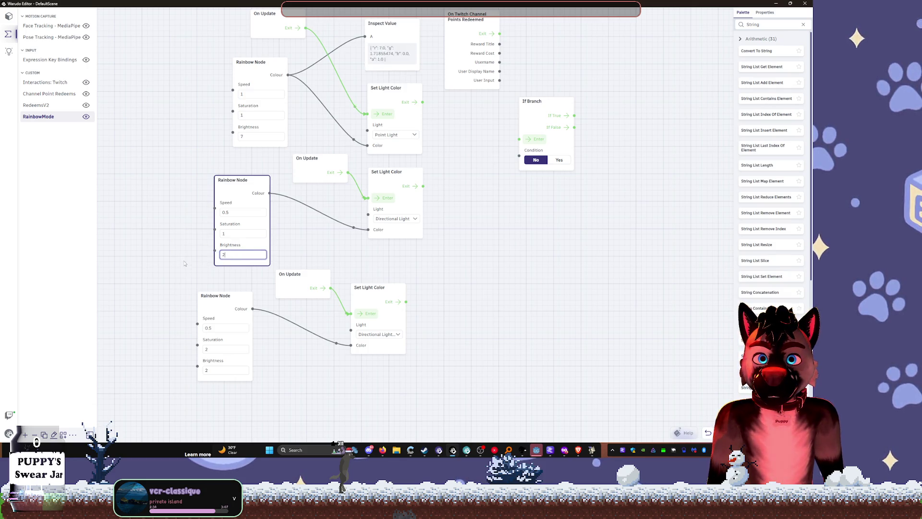
text(2)
double_click(226, 370)
text(3)
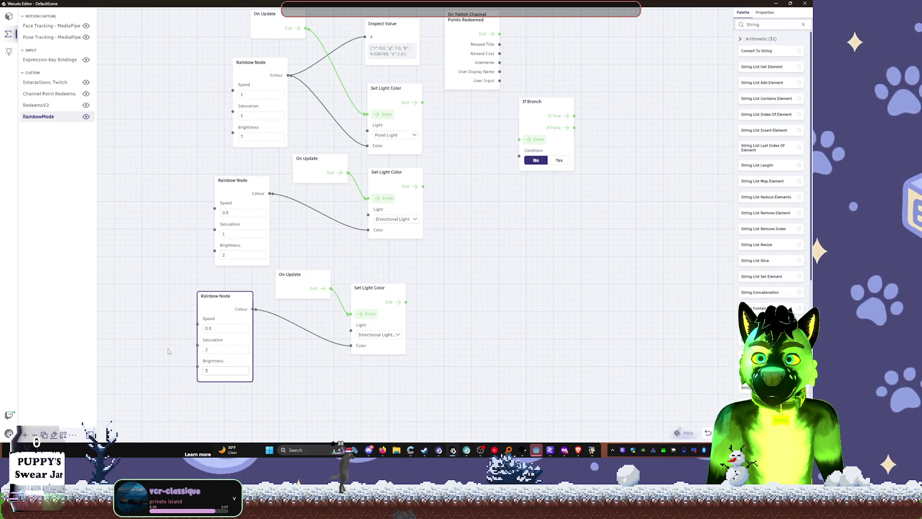
click(171, 350)
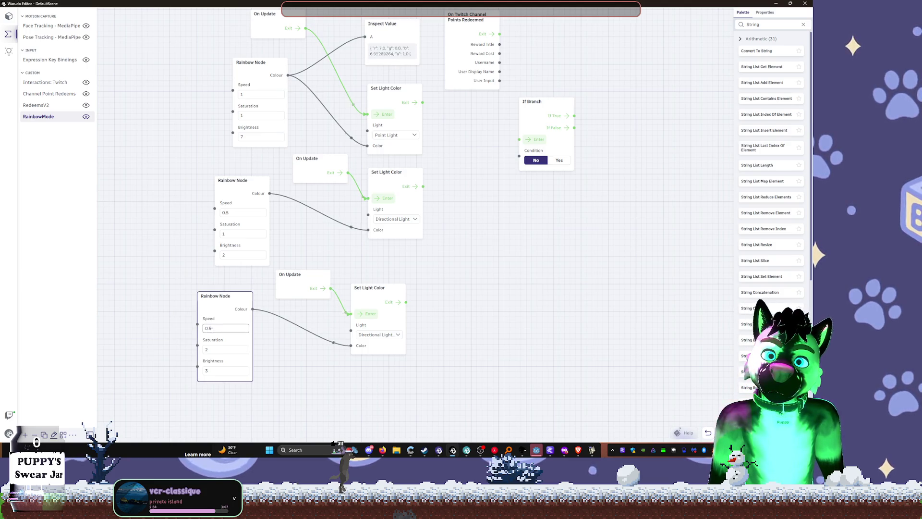
- Experiment with the top Rainbow Node's Speed, trying 0.75 and 1.25
click(252, 106)
double_click(248, 96)
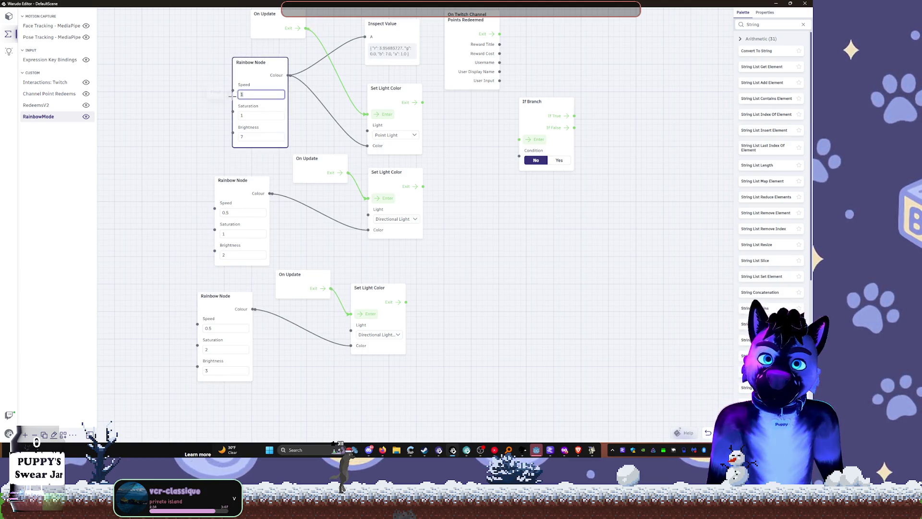
key(BackSpace)
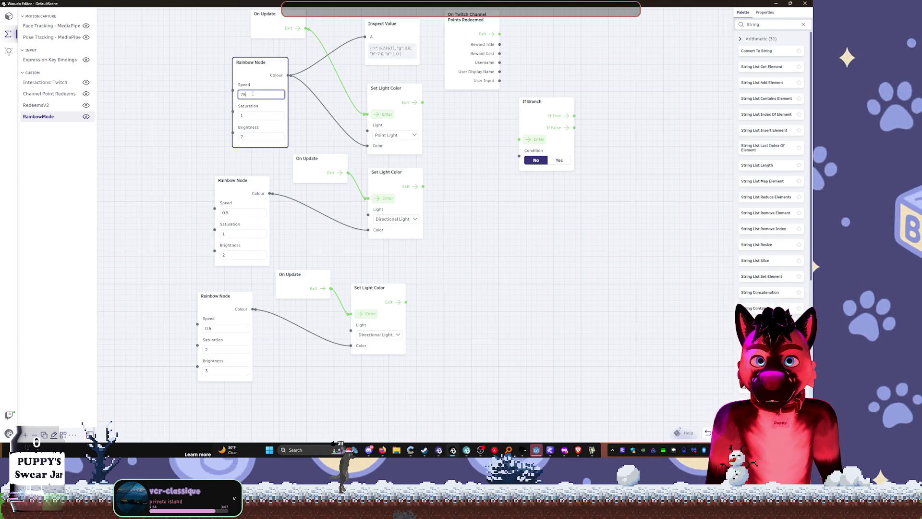
drag(253, 93, 209, 90)
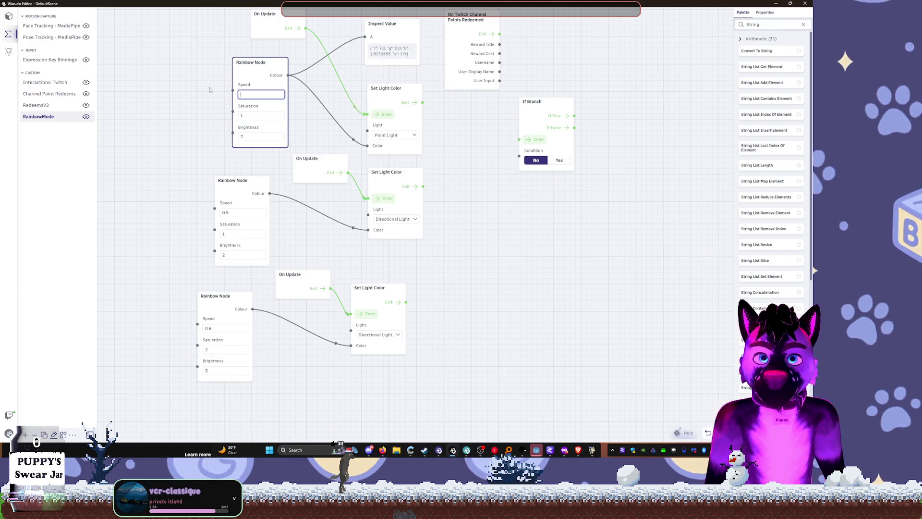
text(.75)
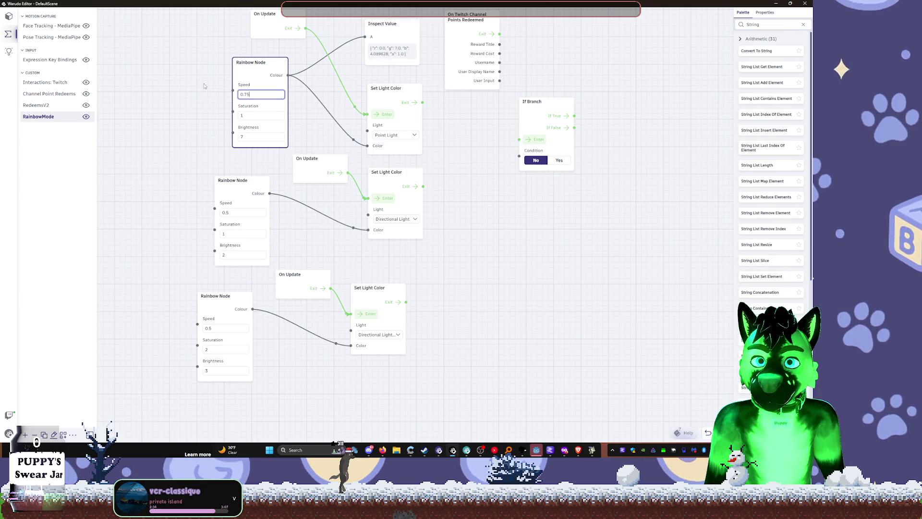
double_click(242, 94)
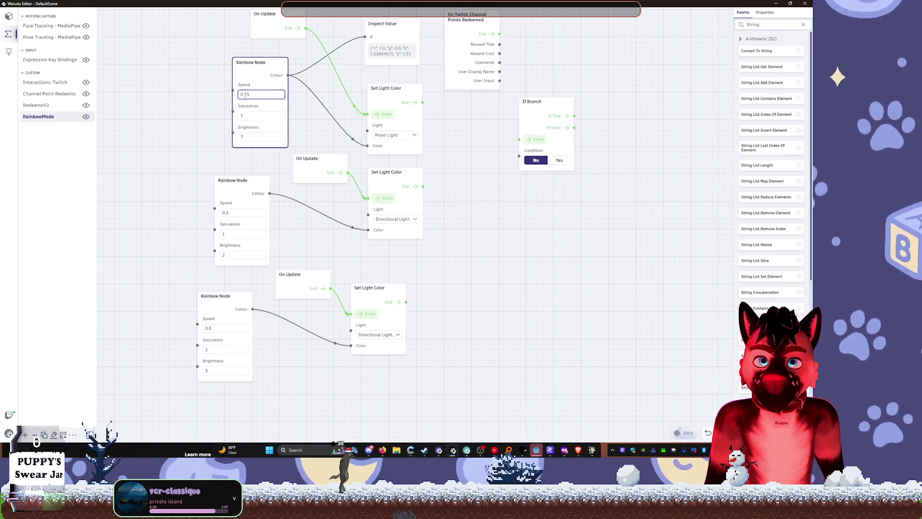
key(BackSpace)
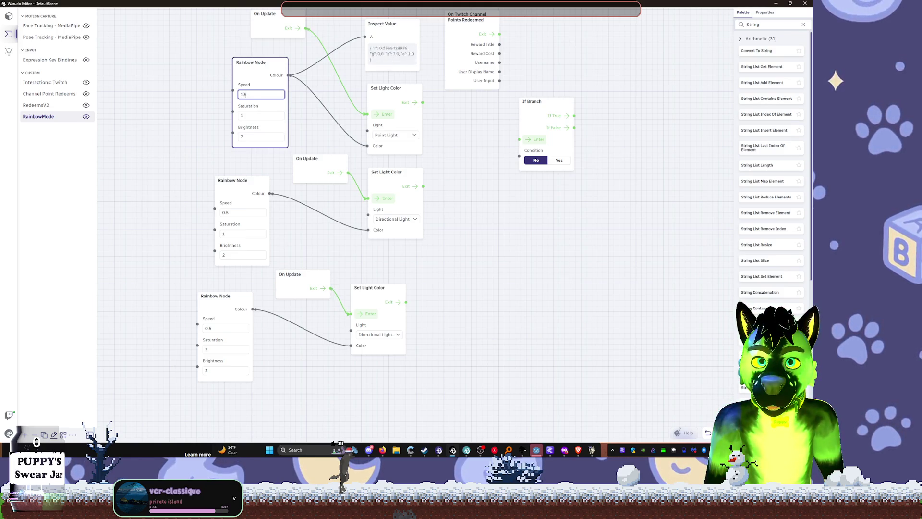
click(197, 104)
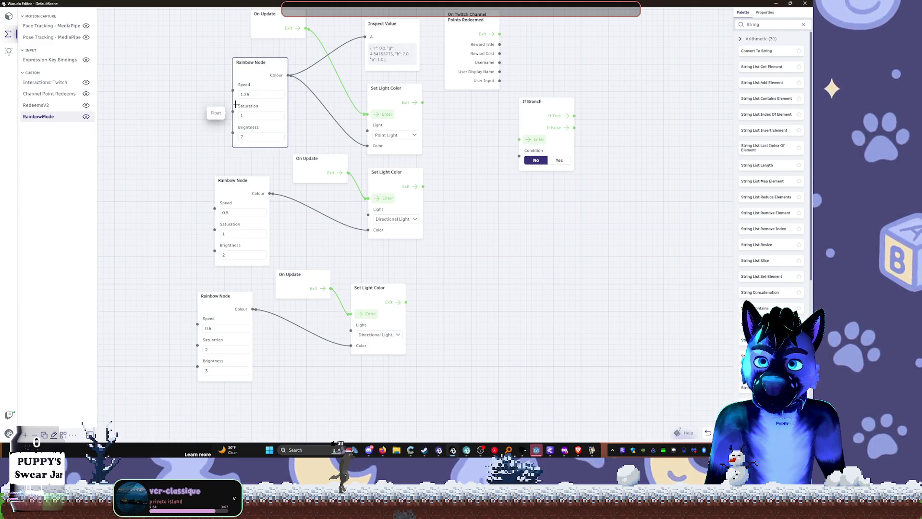
- Set the top Rainbow Node's Speed to 0.85
click(241, 94)
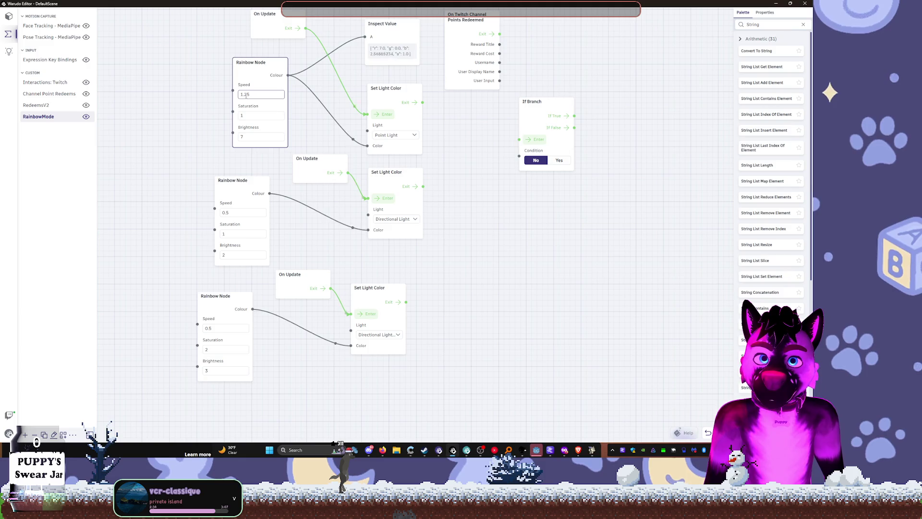
key(ctrl+a)
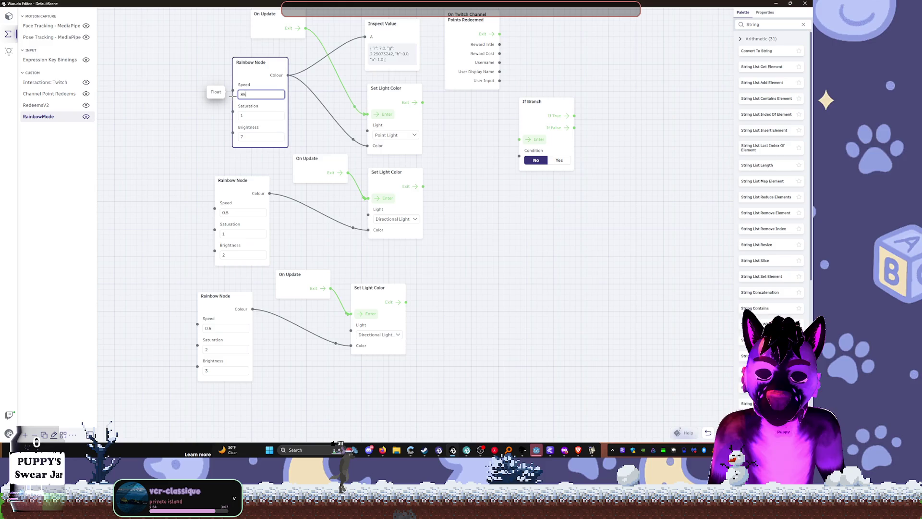
text(0.)
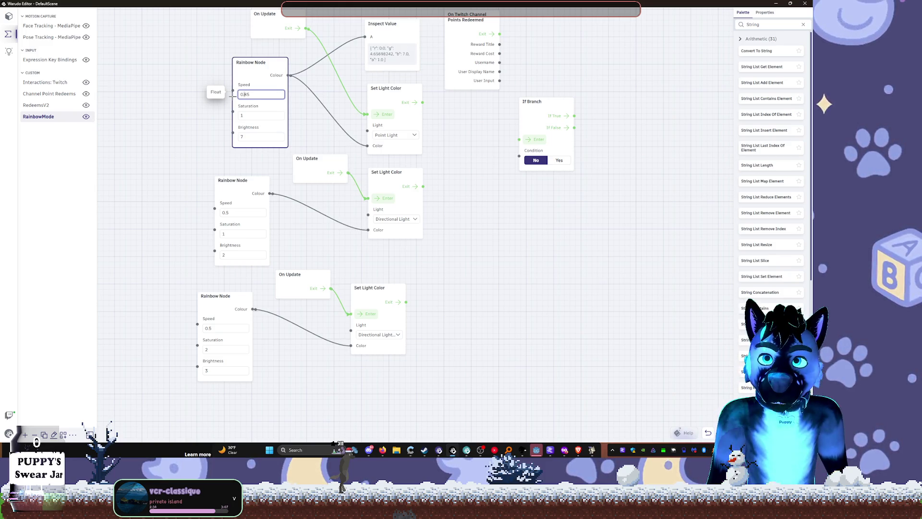
click(187, 112)
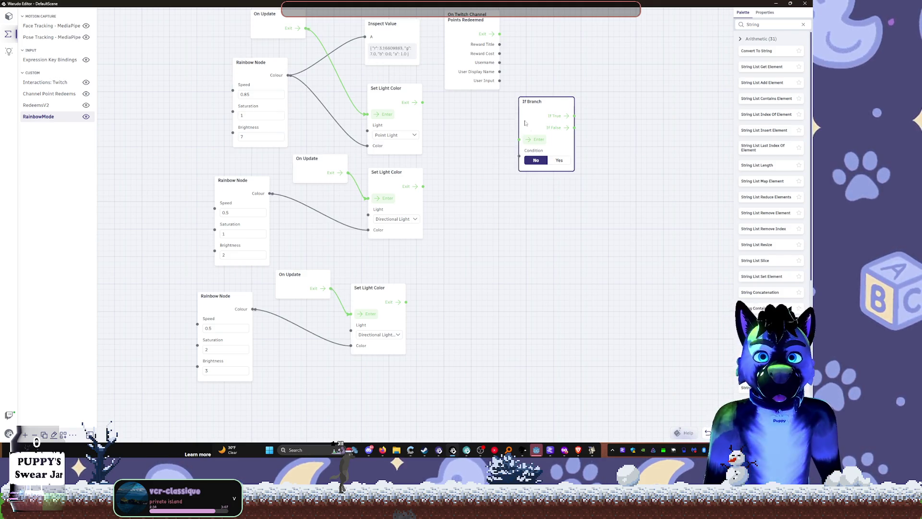
- Place a Set String Variable node from a palette search for 'va' and start wiring Reward Title
scroll(522, 148, up, 3)
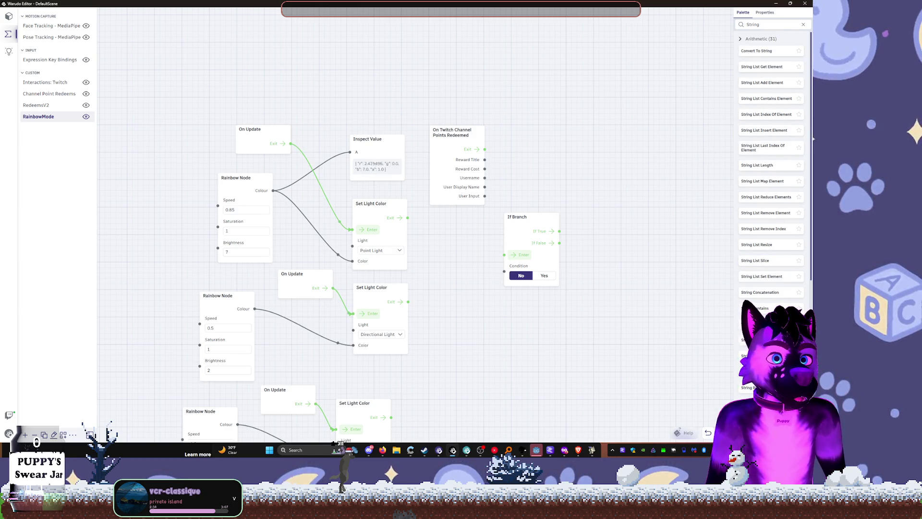
click(768, 25)
text(va)
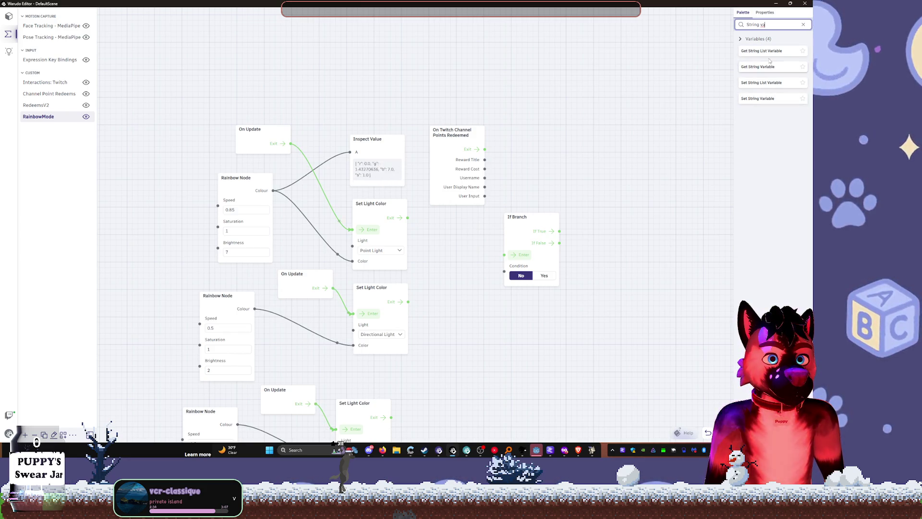
mouse_move(763, 101)
mouse_down()
mouse_move(625, 82)
mouse_move(534, 140)
mouse_up()
mouse_move(485, 160)
mouse_down()
mouse_move(548, 181)
mouse_move(532, 185)
mouse_up()
- In Channel Point Redeems, select the Twitch redeem node beside Switch On String for copying, then return to RainbowMode
click(49, 93)
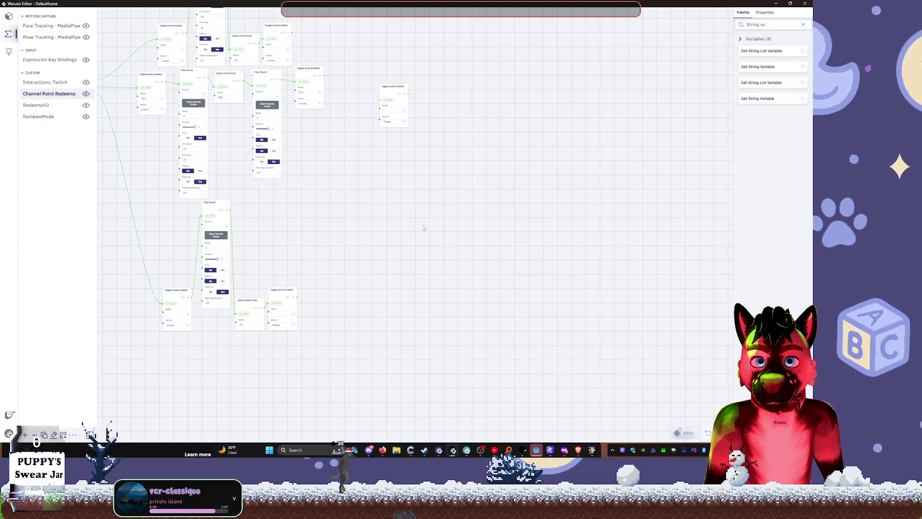
scroll(355, 241, up, 3)
scroll(356, 241, up, 2)
click(246, 233)
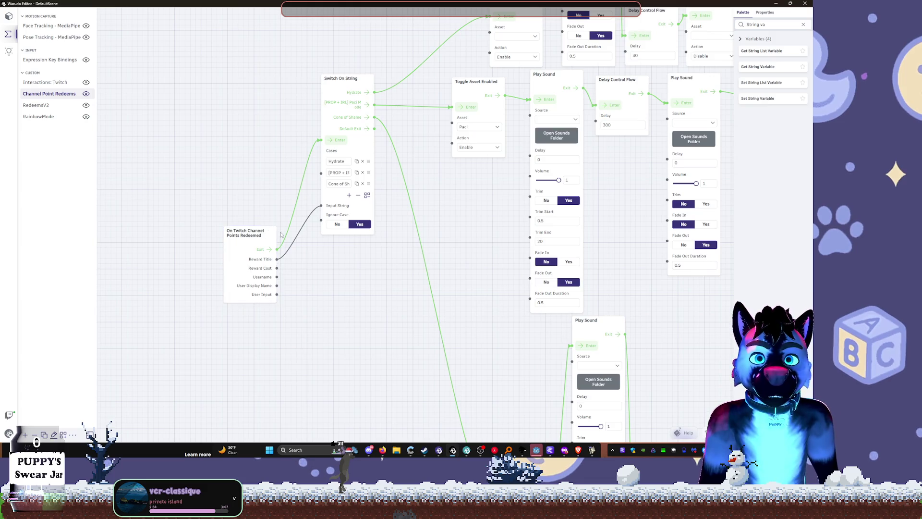
mouse_move(251, 237)
mouse_down()
mouse_move(225, 185)
mouse_move(212, 184)
mouse_up()
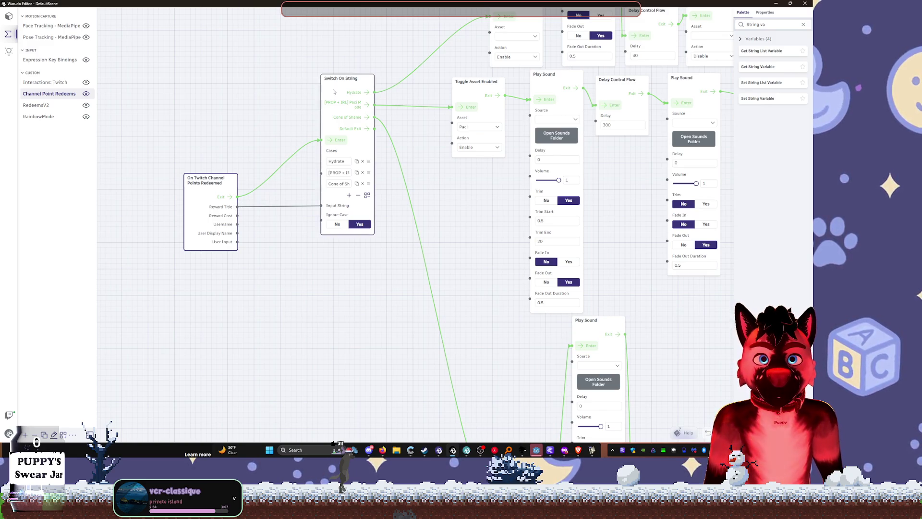
drag(214, 177, 215, 176)
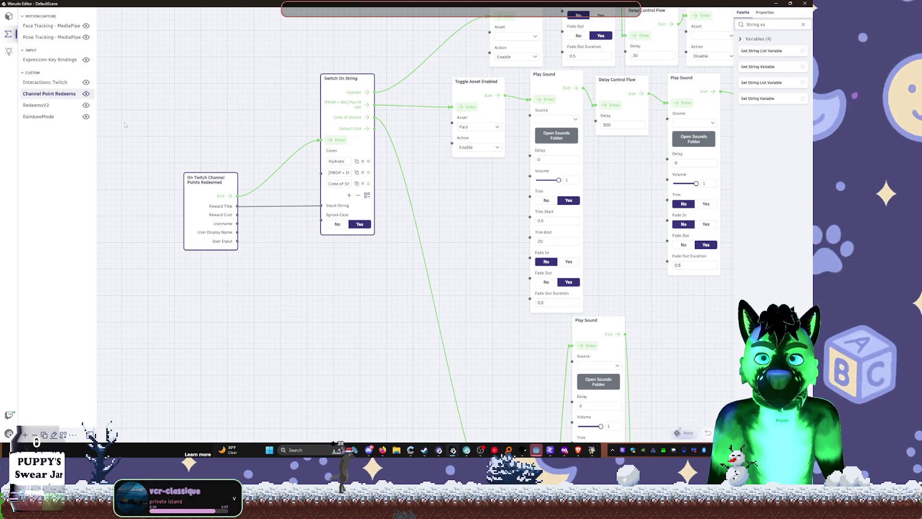
click(38, 117)
- Paste the redeem and Switch On String nodes and wire Reward Title into Input String
key(ctrl+v)
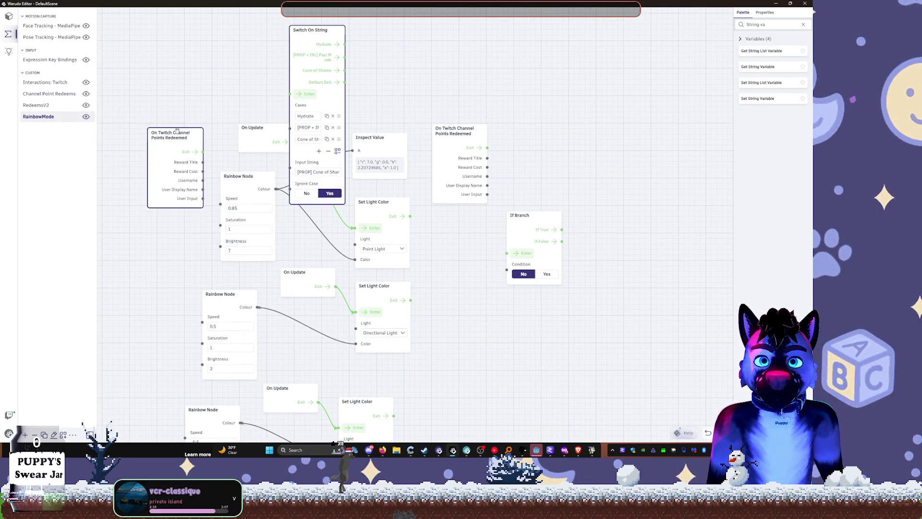
drag(205, 88, 438, 103)
mouse_move(434, 212)
mouse_down()
mouse_move(241, 236)
mouse_move(207, 265)
mouse_up()
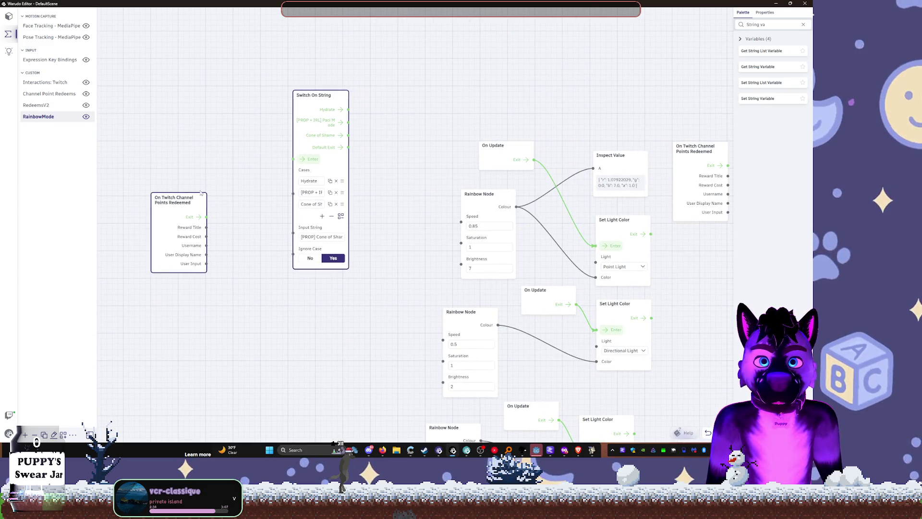
click(218, 235)
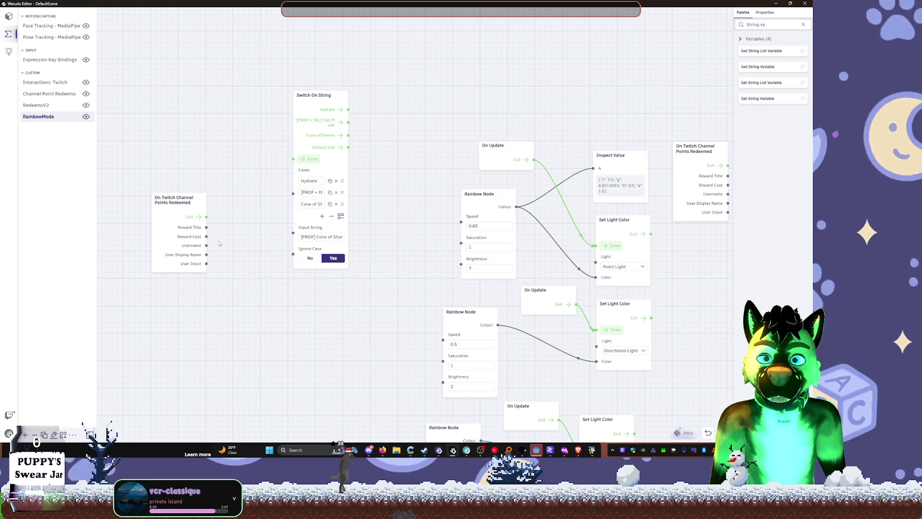
drag(206, 228, 293, 227)
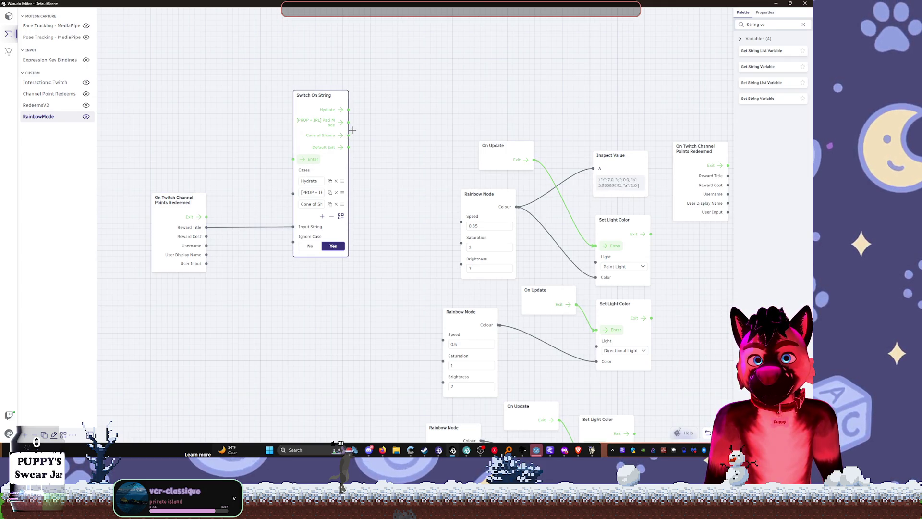
- Add a fourth Switch On String case named 'Avatar Rainbow Mode'
click(323, 216)
click(310, 228)
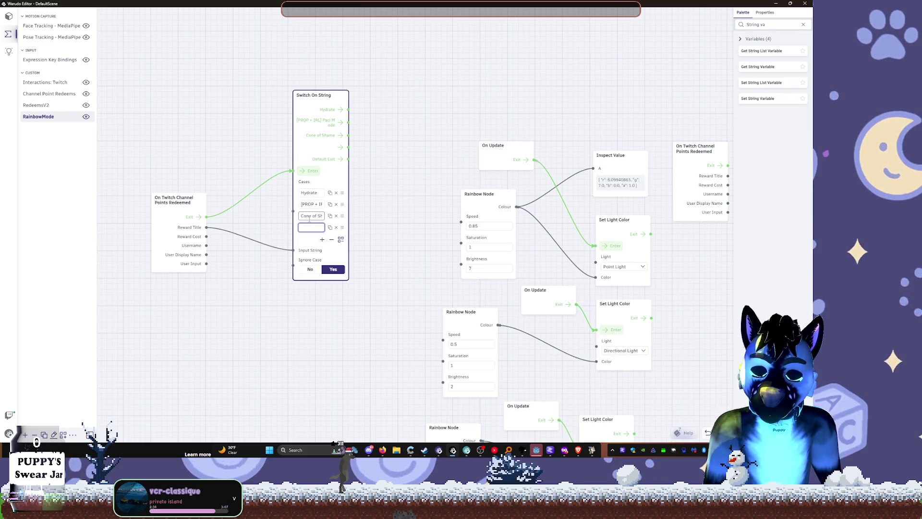
right_click(302, 216)
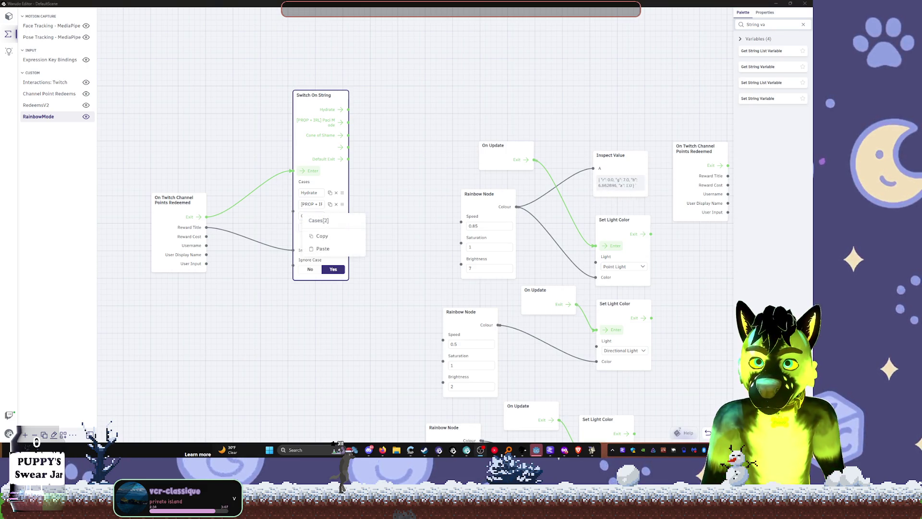
key(Escape)
click(312, 227)
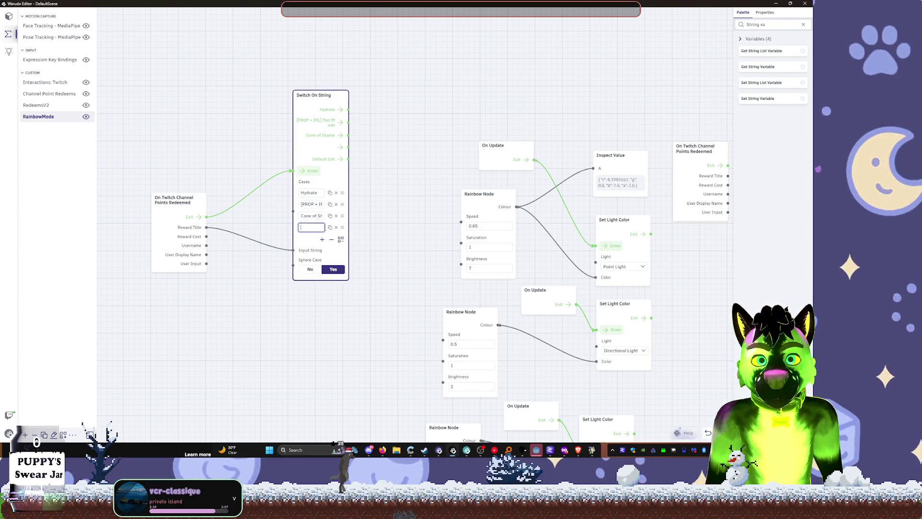
text(Avatar Rainbow Mode)
click(349, 233)
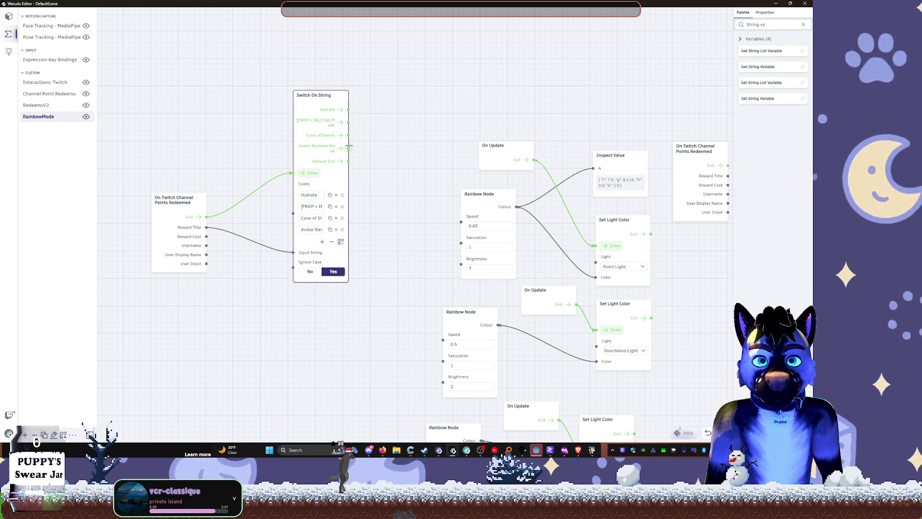
drag(392, 149, 328, 143)
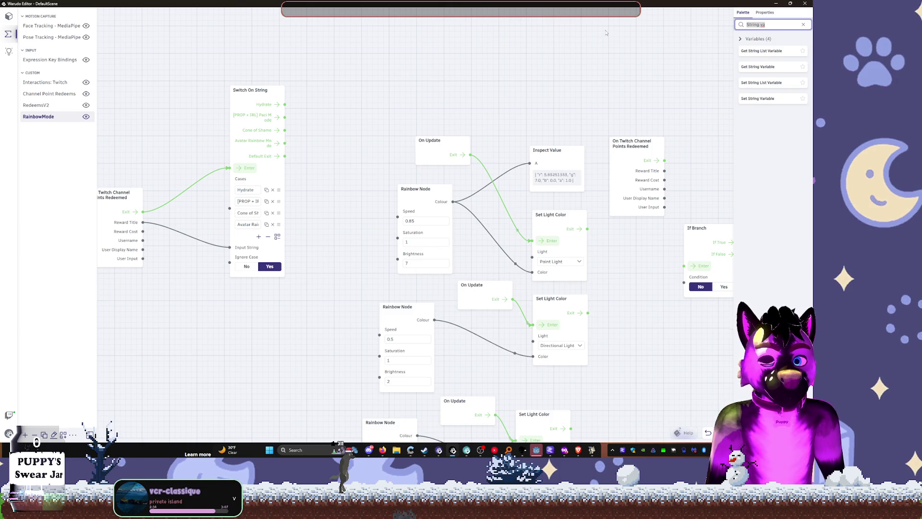
text(bool)
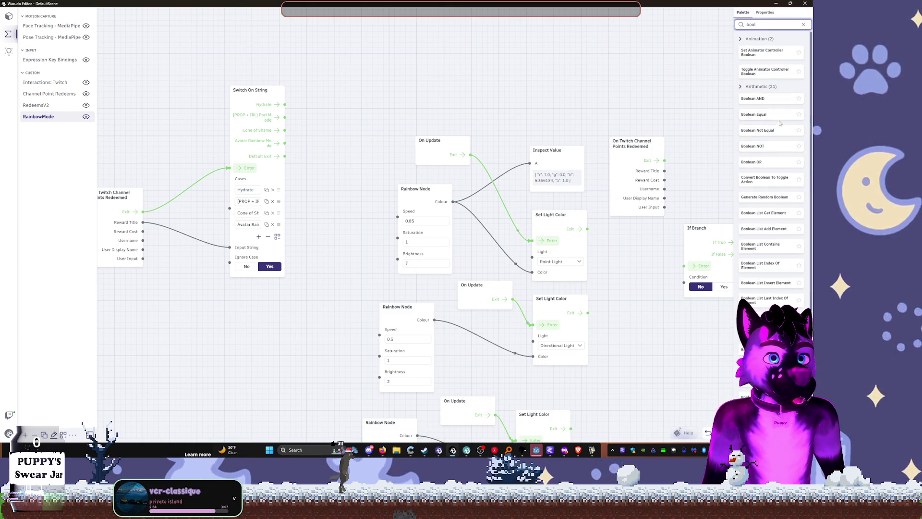
- Drop a Boolean Equal node (A and B both No) above Switch On String
mouse_move(780, 123)
mouse_down()
mouse_move(398, 95)
mouse_move(358, 58)
mouse_up()
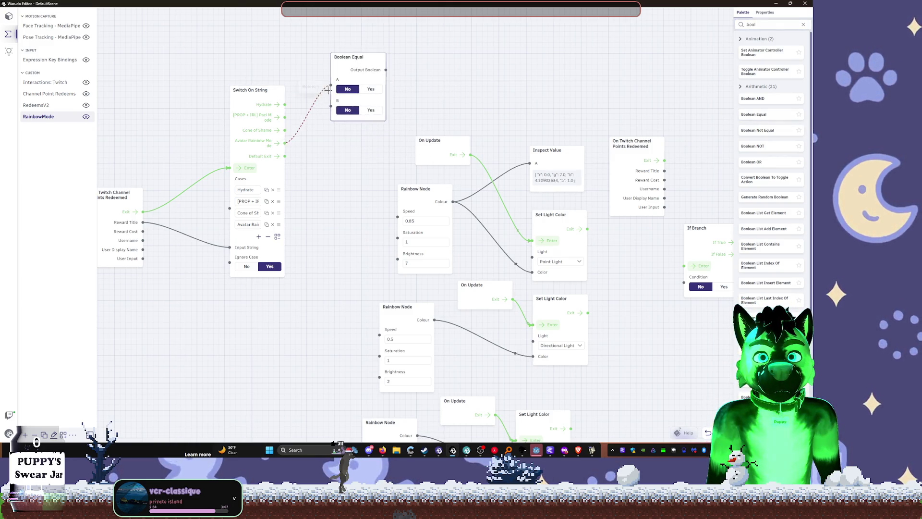
triple_click(747, 25)
text(set)
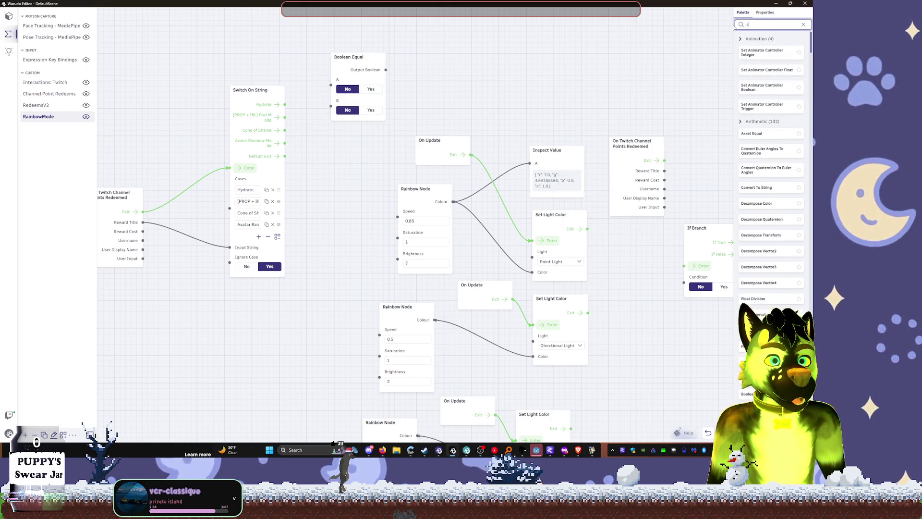
text( bool)
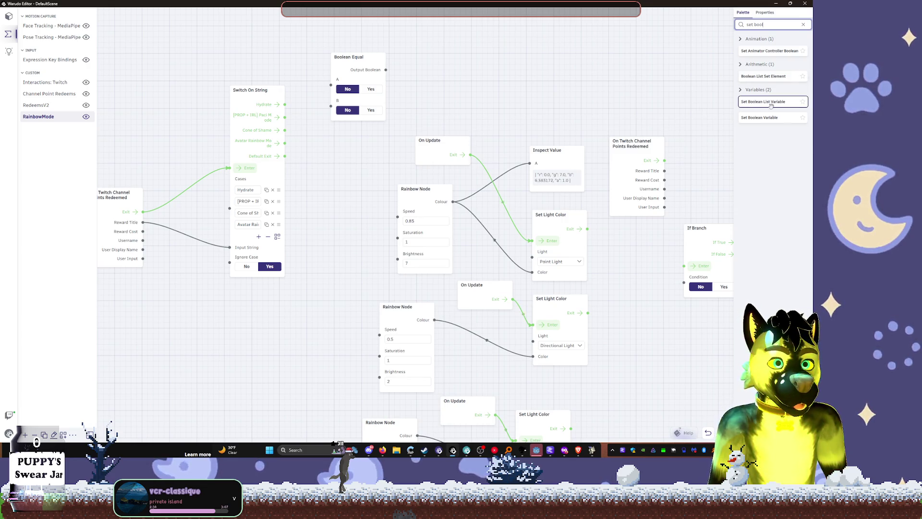
- Add a Set Boolean Variable node beside Switch On String and shift Boolean Equal to the right
drag(764, 117, 468, 58)
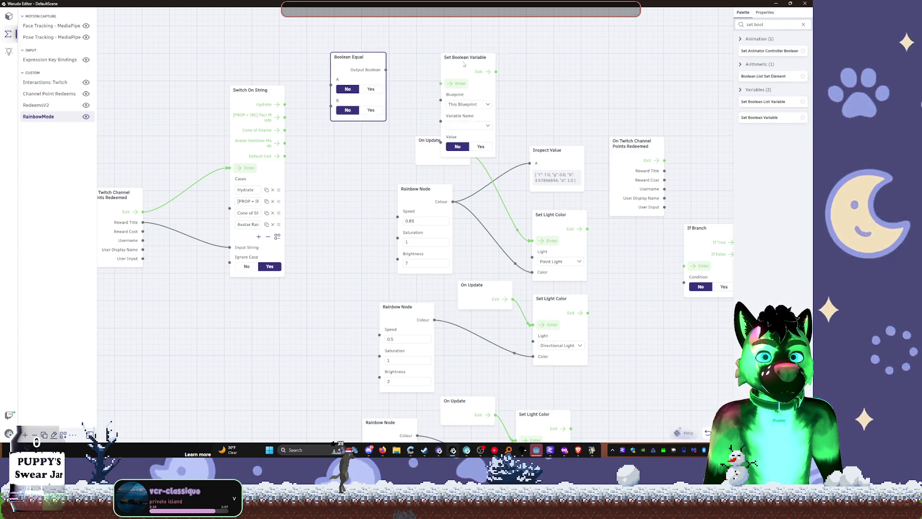
drag(356, 57, 572, 37)
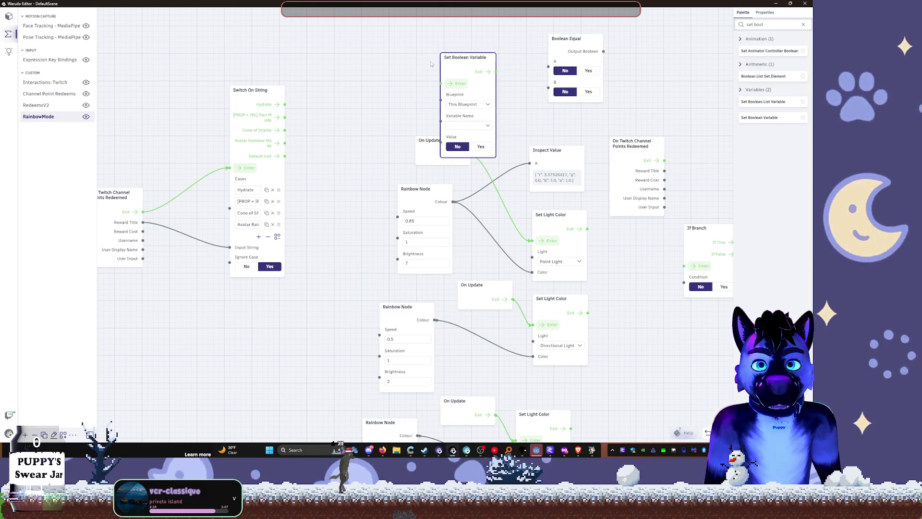
drag(458, 57, 330, 48)
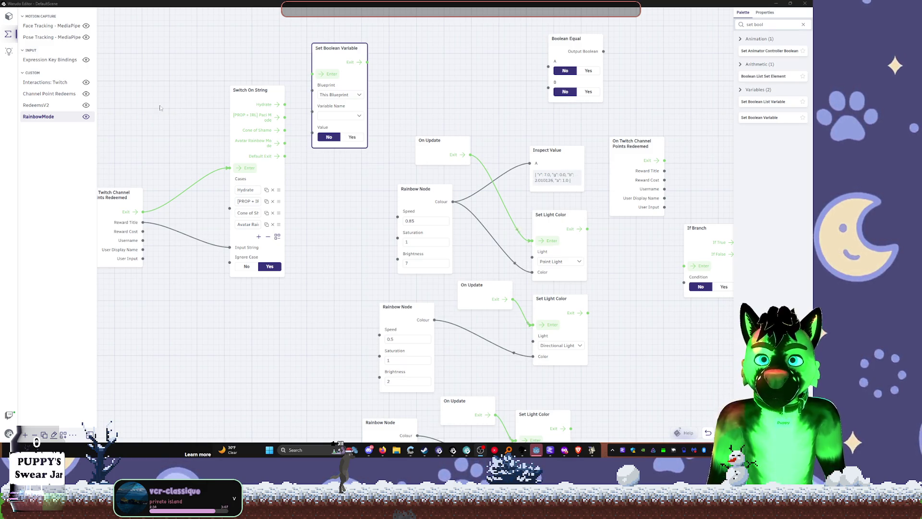
- Check the 300 Delay Control Flow node in Channel Point Redeems, view Discover, then return to RainbowMode
click(49, 93)
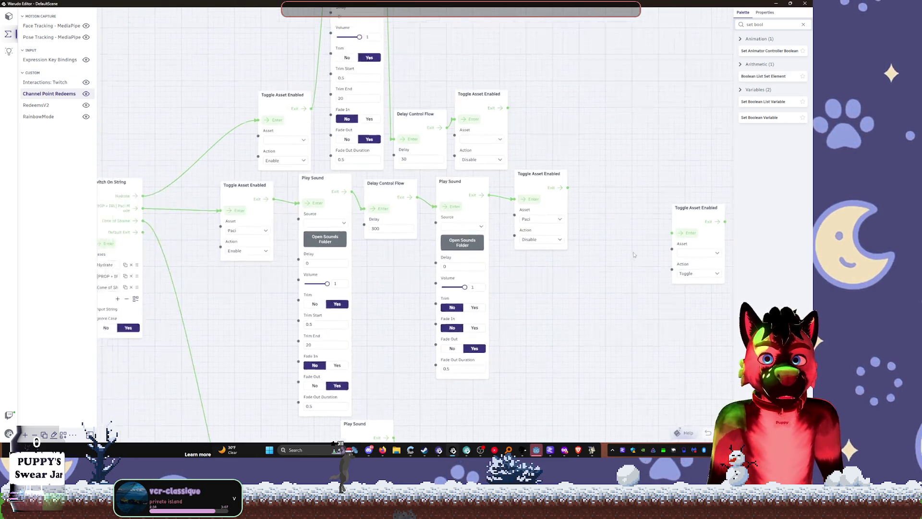
click(414, 199)
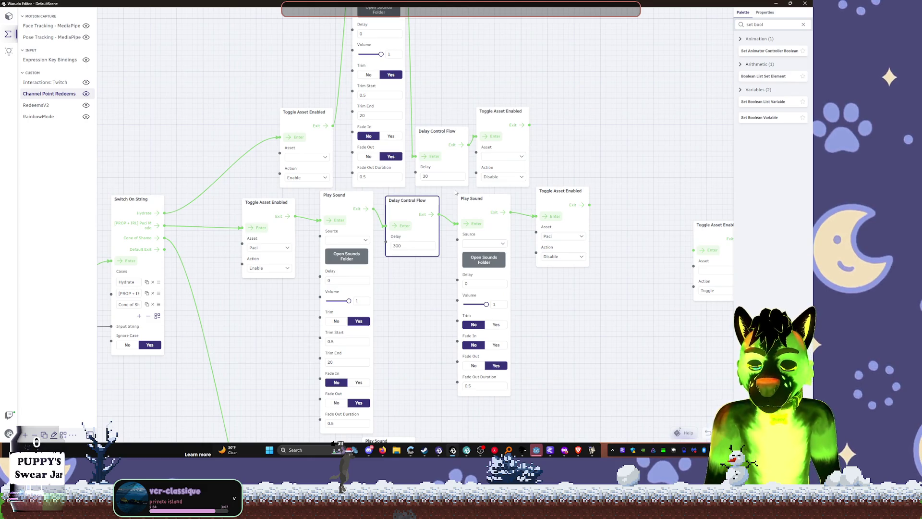
scroll(576, 131, up, 2)
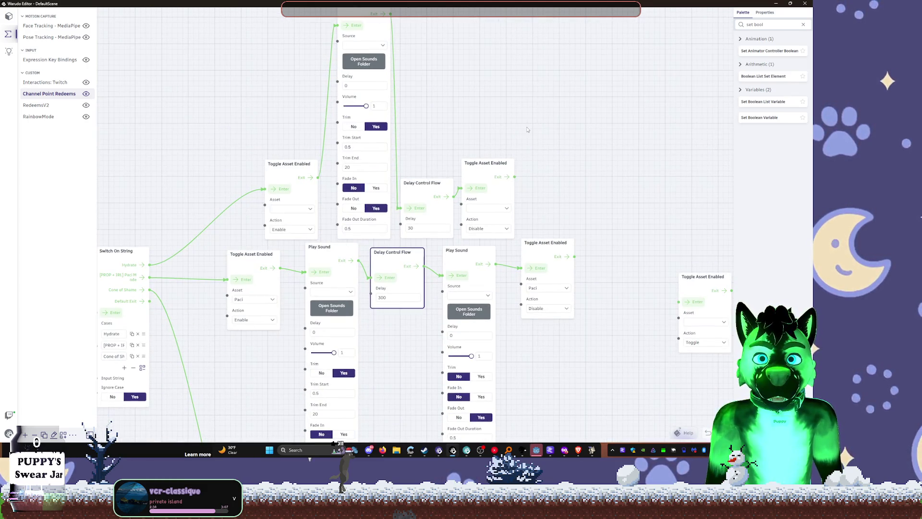
click(8, 52)
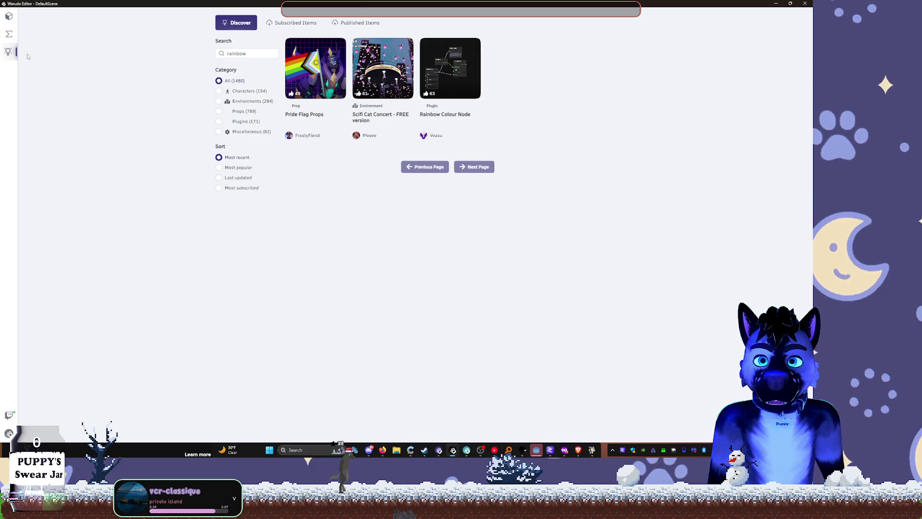
click(8, 34)
- Search the palette for 'delay' and place a Delay Control Flow node beside Boolean Equal
click(39, 116)
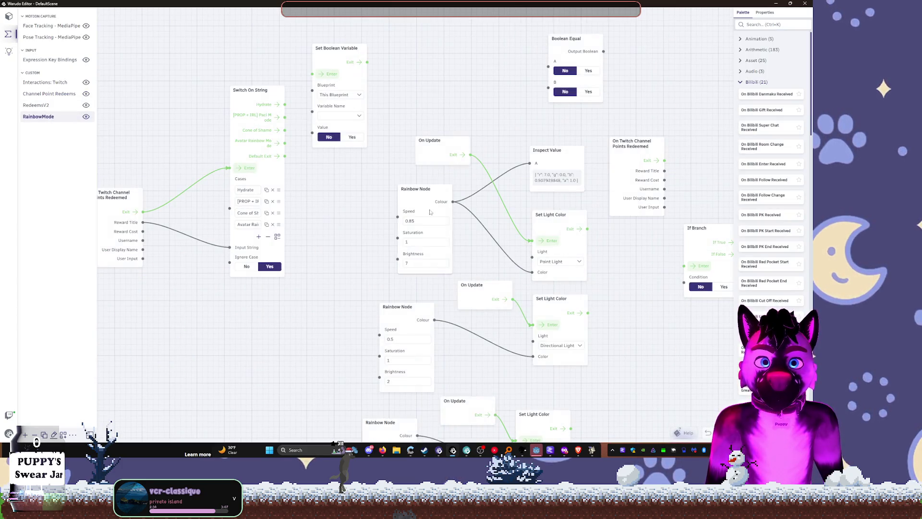
scroll(499, 118, up, 2)
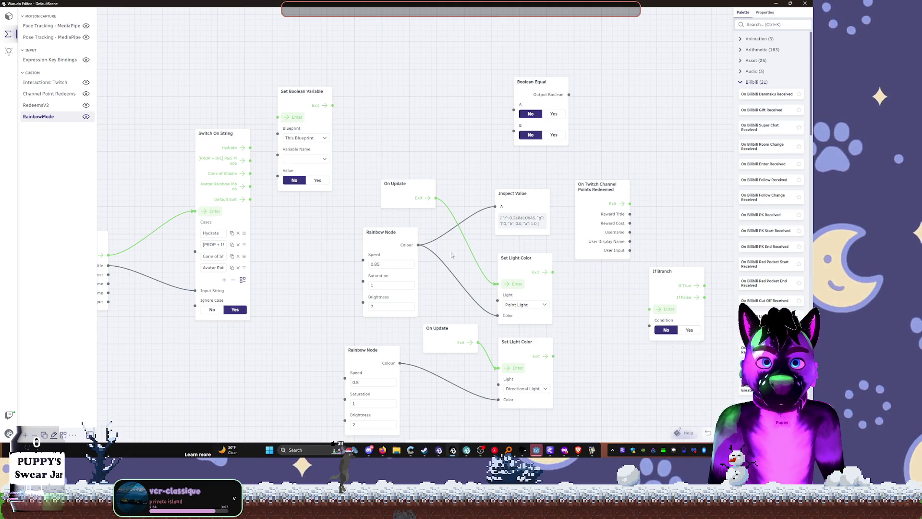
key(ctrl+k)
text(de;ay)
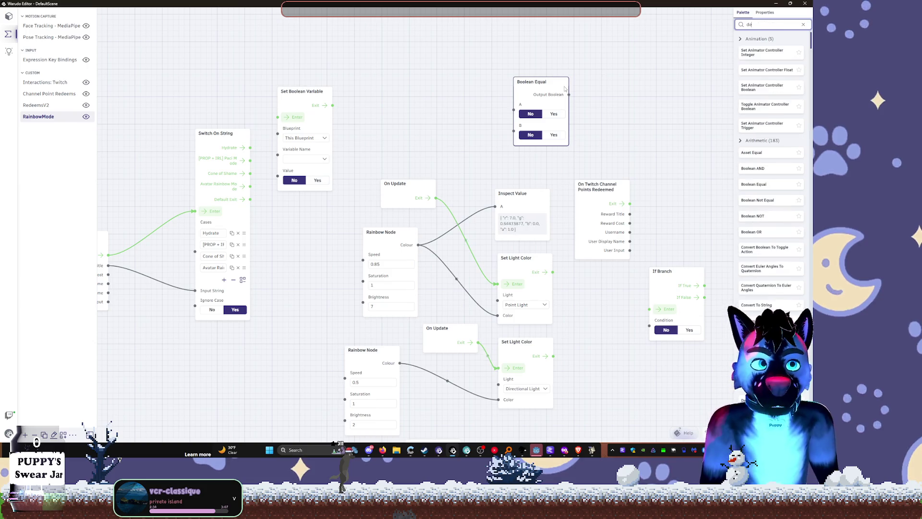
key(BackSpace)
key(BackSpace)
key(BackSpace)
text(ly)
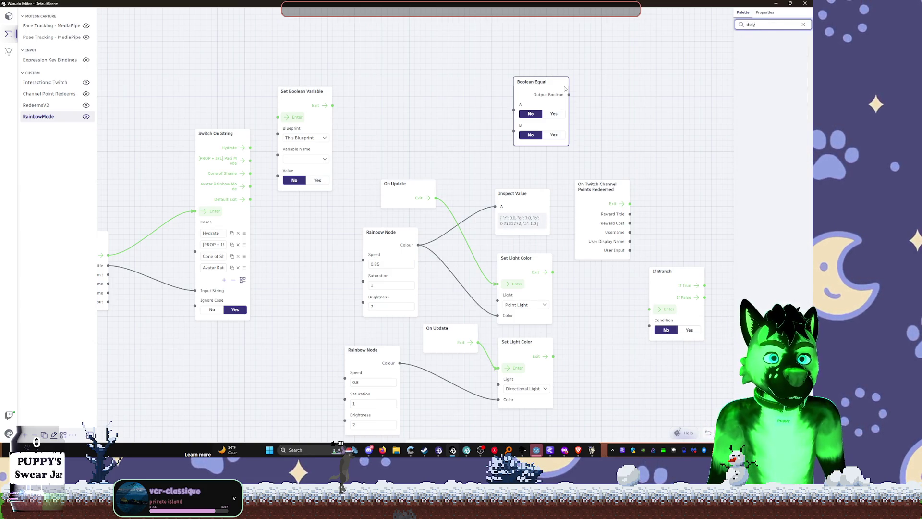
key(BackSpace)
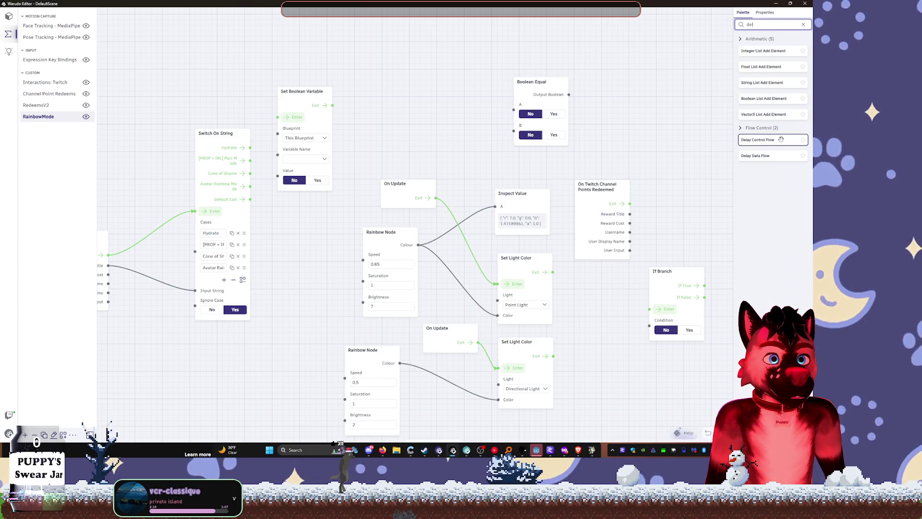
mouse_move(757, 140)
mouse_down()
mouse_move(393, 107)
mouse_move(402, 87)
mouse_up()
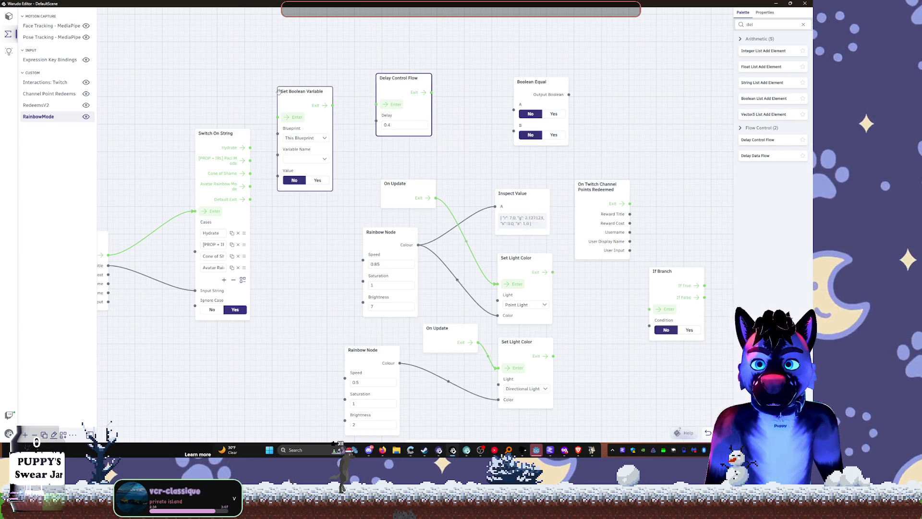
- Wire the Avatar Rainbow Mode case into Set Boolean Variable, then its exit into the Delay
click(313, 159)
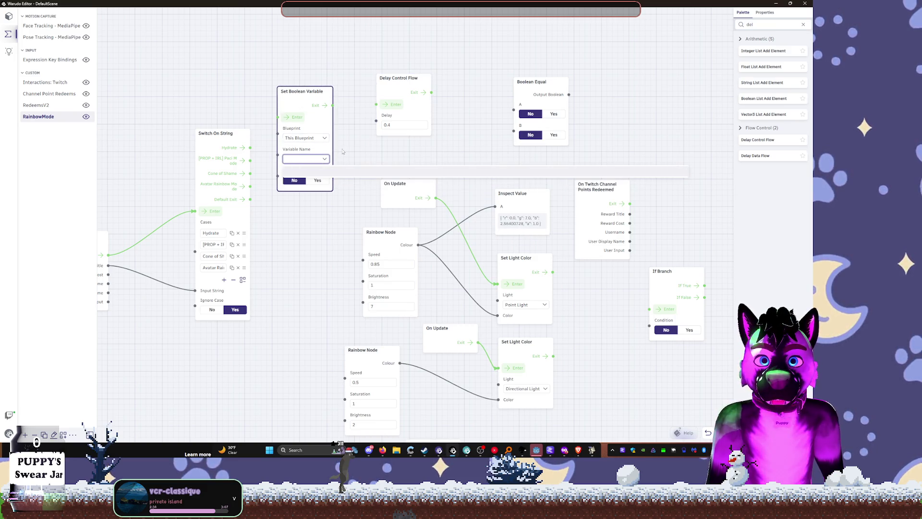
click(251, 190)
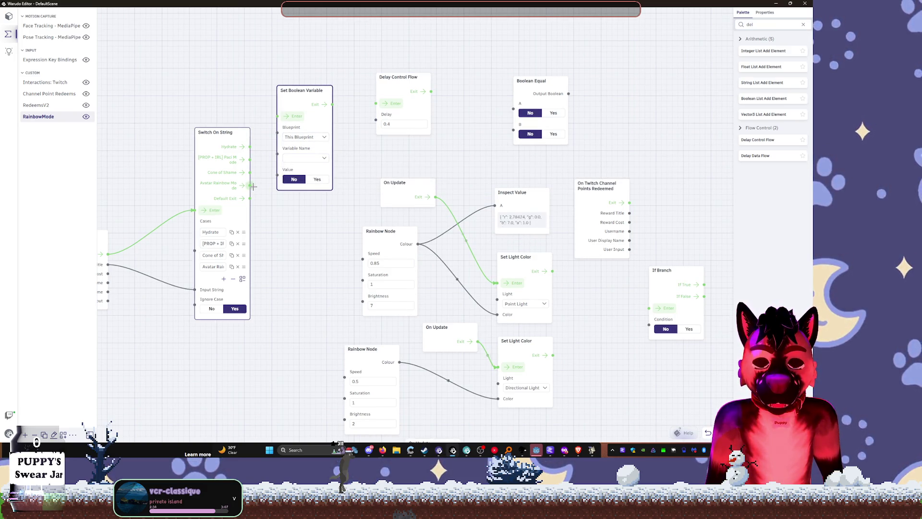
drag(251, 185, 278, 116)
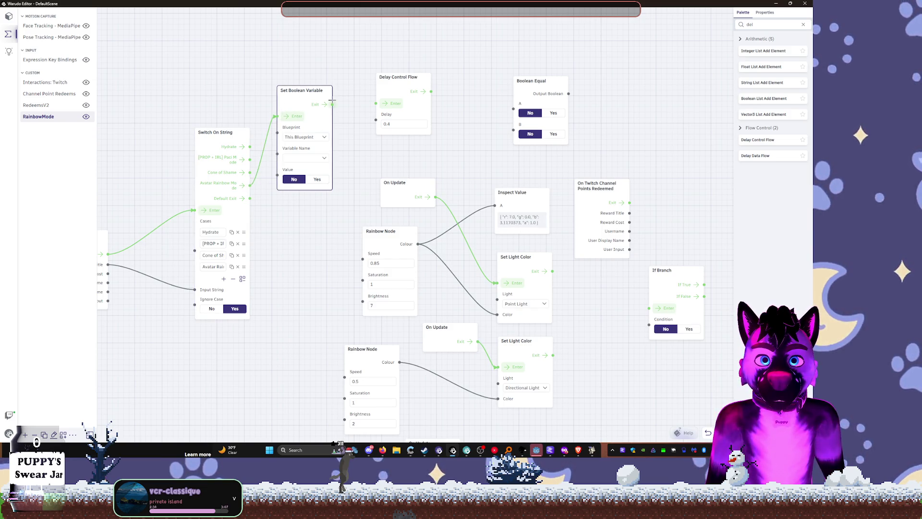
drag(332, 104, 375, 103)
drag(319, 100, 314, 54)
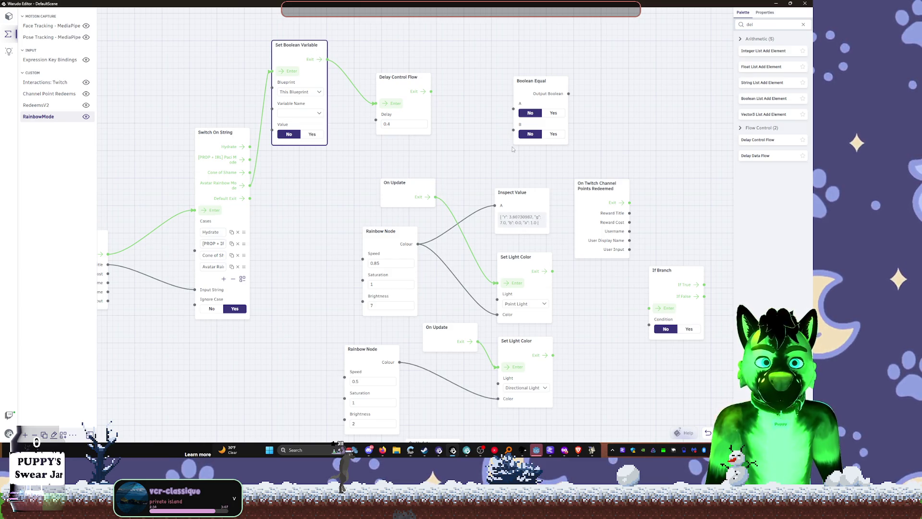
scroll(408, 168, right, 4)
scroll(409, 168, down, 1)
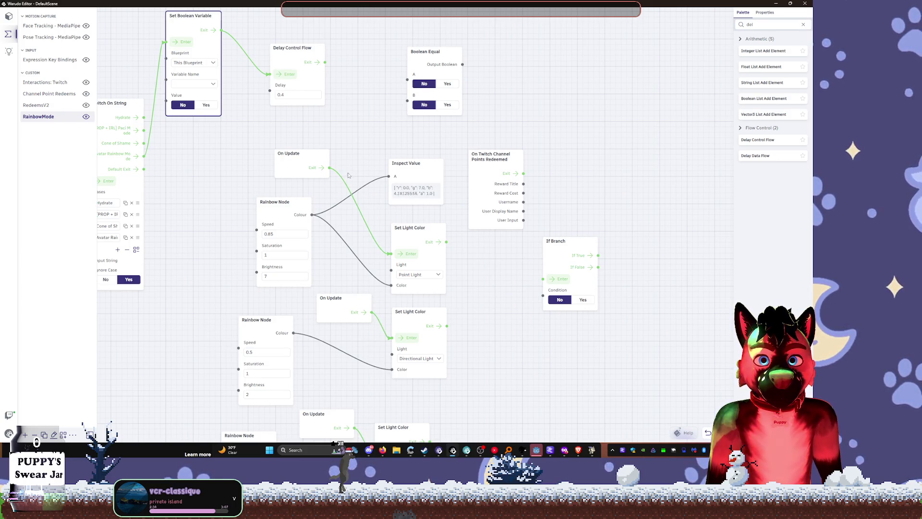
- Tidy the graph, nudging If Branch right and moving Delay Control Flow higher
mouse_move(554, 248)
mouse_down()
mouse_move(619, 192)
mouse_move(566, 250)
mouse_move(600, 233)
mouse_up()
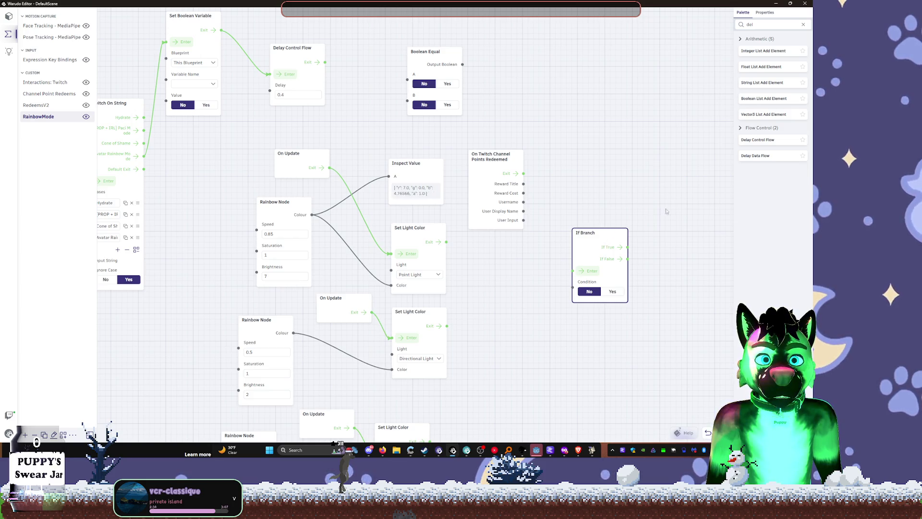
triple_click(769, 24)
text(tr)
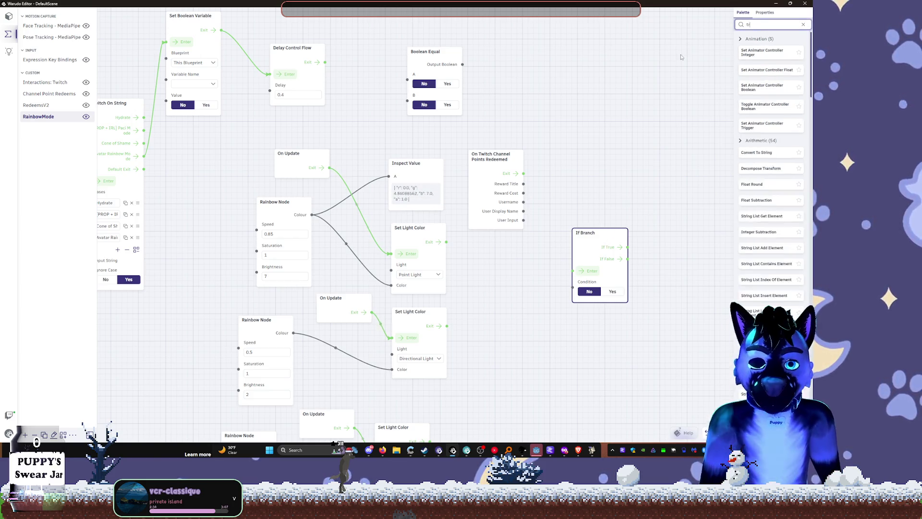
text(ue)
key(BackSpace)
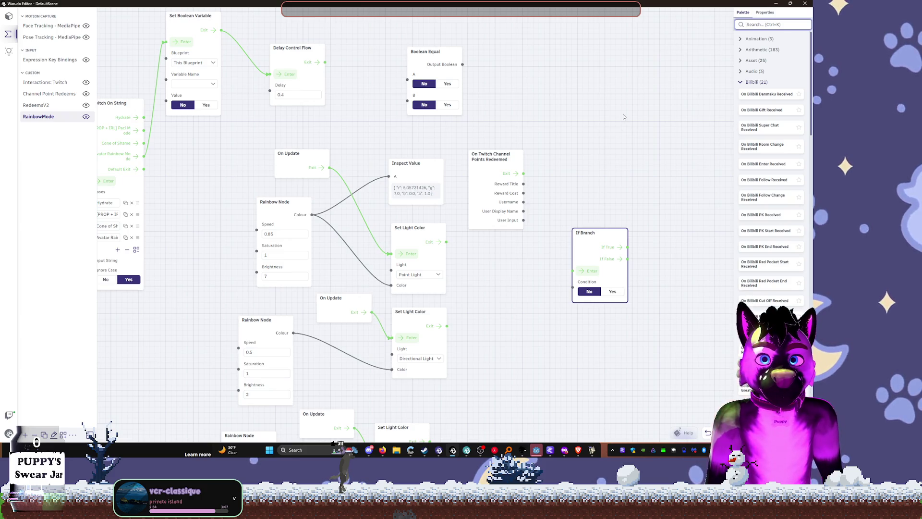
drag(604, 86, 711, 144)
click(432, 115)
mouse_move(433, 114)
mouse_down()
mouse_move(428, 81)
mouse_move(300, 110)
mouse_move(329, 124)
mouse_move(341, 150)
mouse_up()
- Place a second Set Boolean Variable node near the top and show the blueprint's variables list
key(ctrl+k)
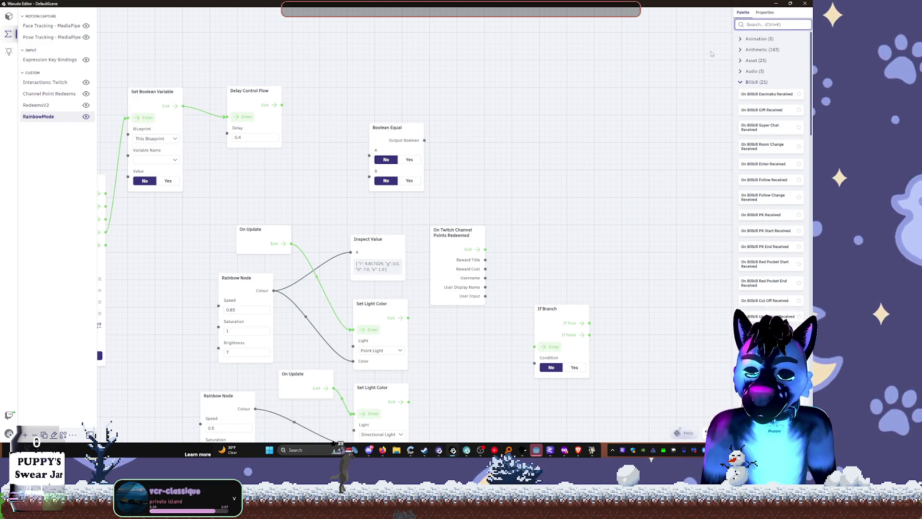
text(value)
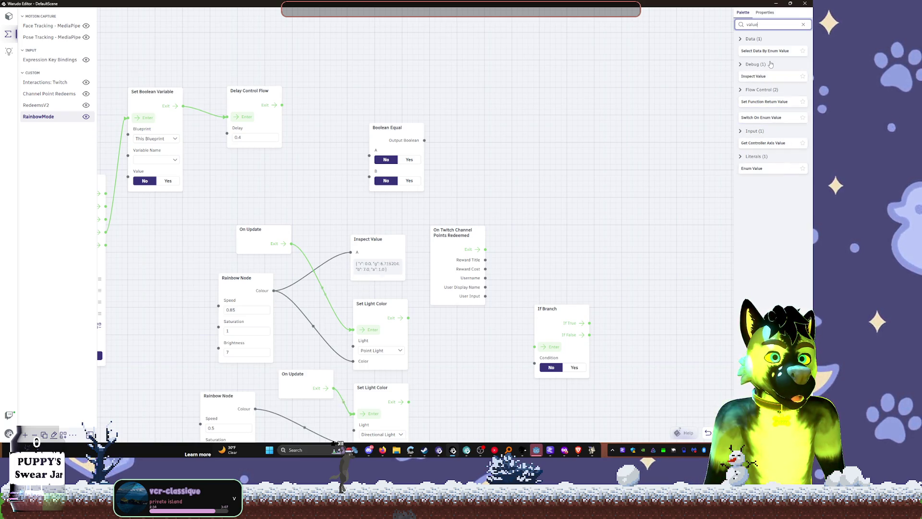
key(ctrl+a)
text(set bool)
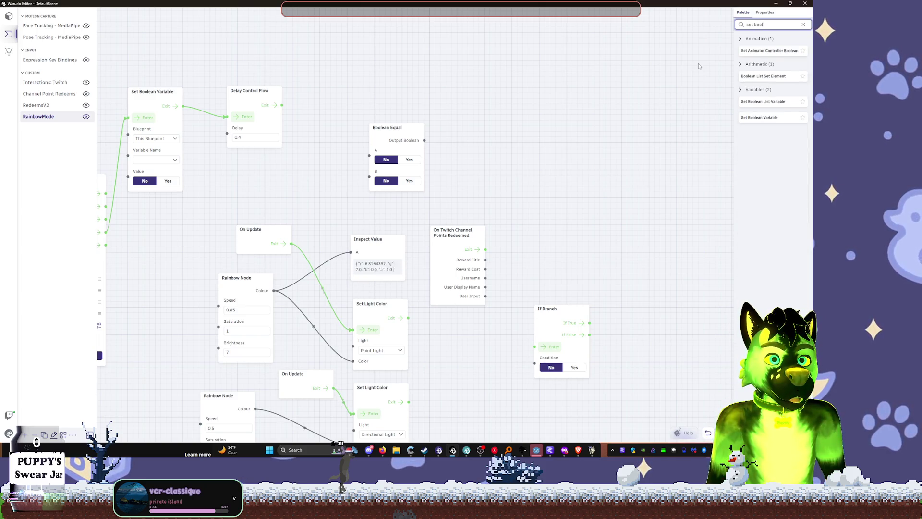
key(BackSpace)
key(BackSpace)
key(BackSpace)
text(var)
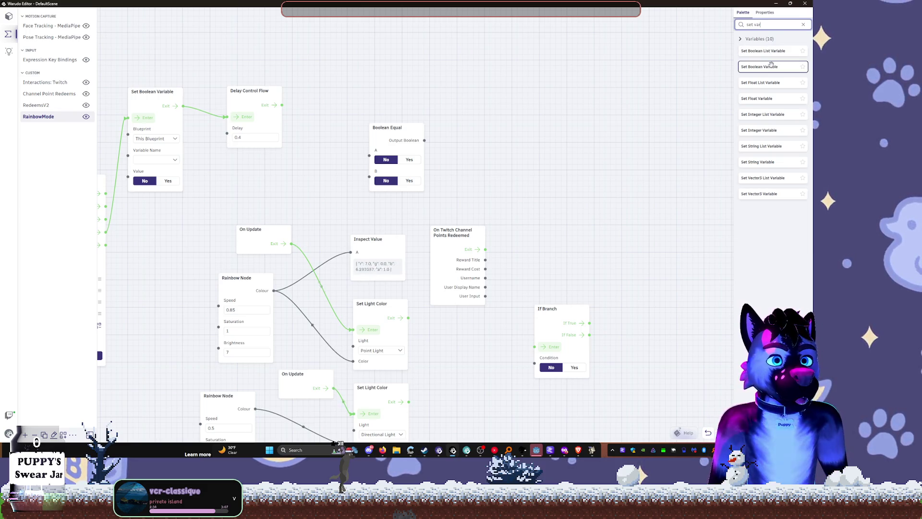
drag(769, 66, 283, 50)
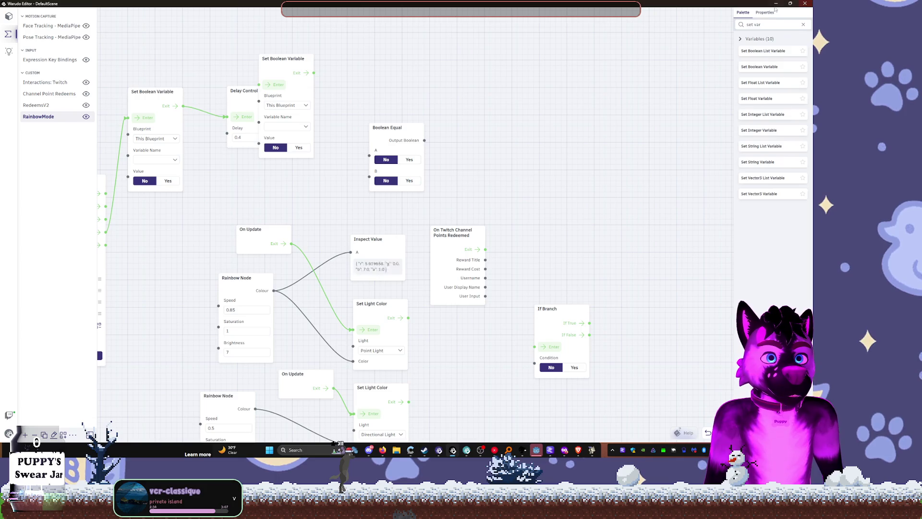
click(765, 12)
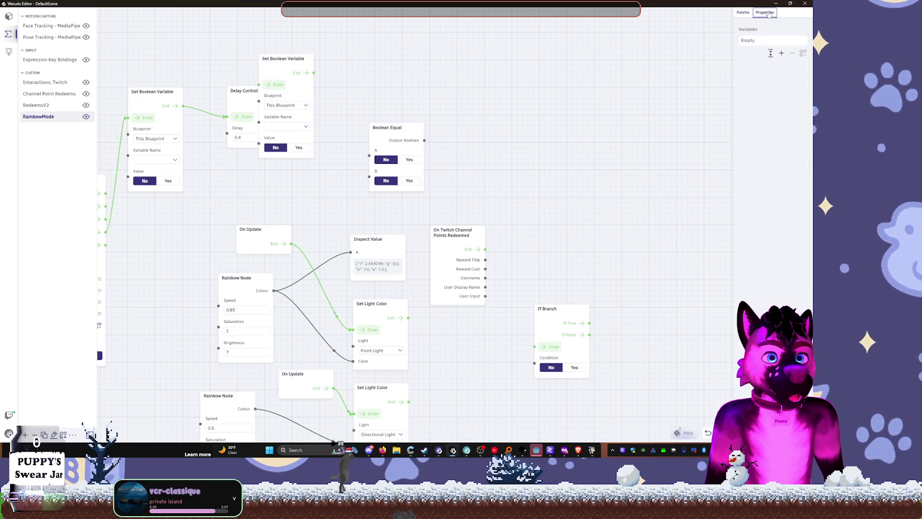
- Add a Boolean variable named RainbowActive, remove the extra one, and spread the setter and Boolean Equal nodes apart
click(782, 53)
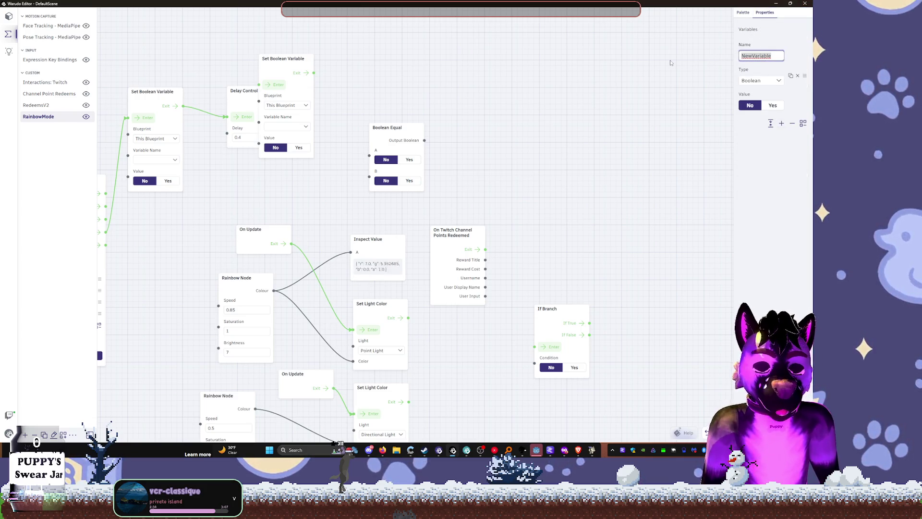
text(Rainbow)
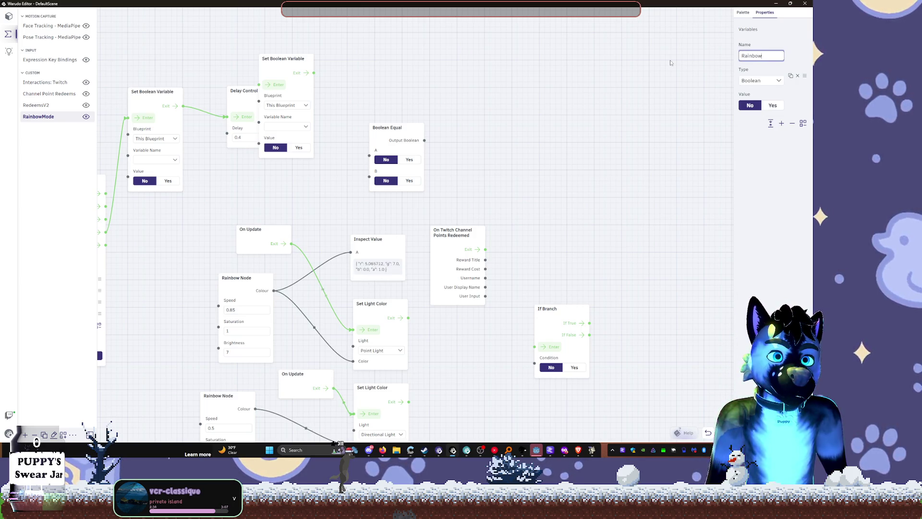
text(Active)
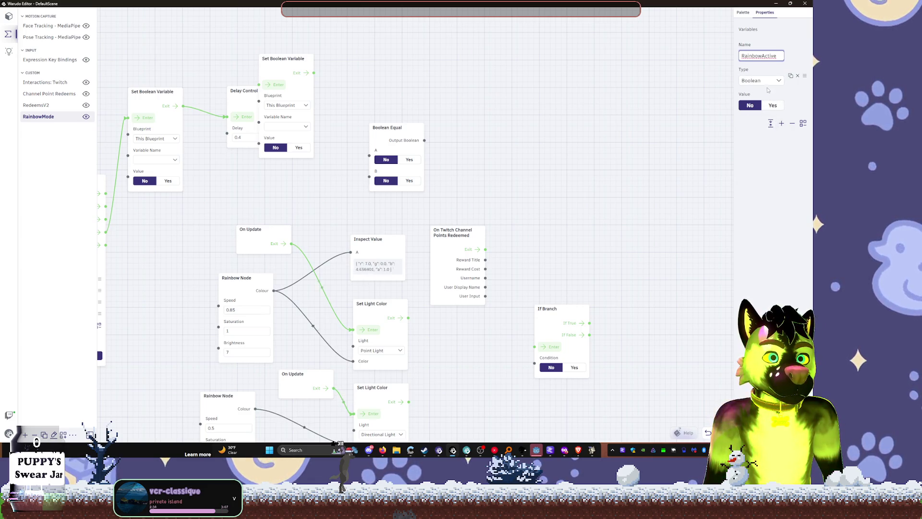
click(782, 124)
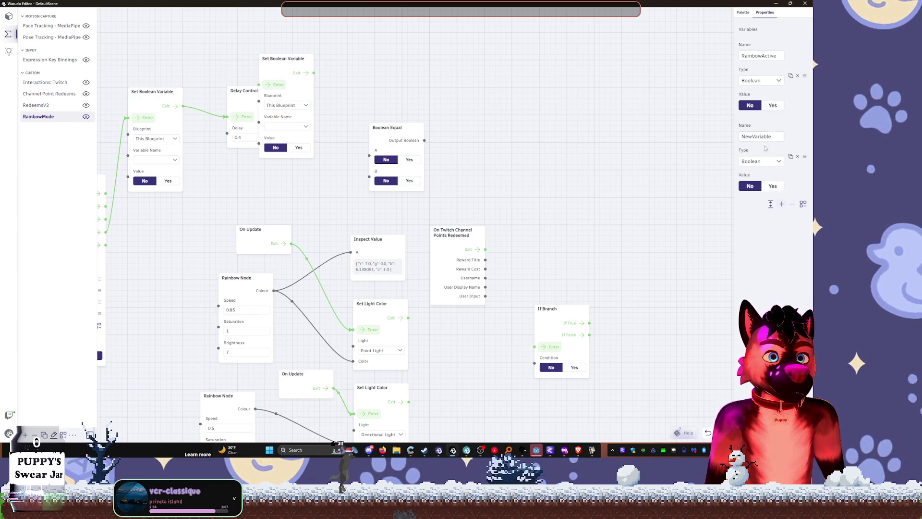
click(798, 156)
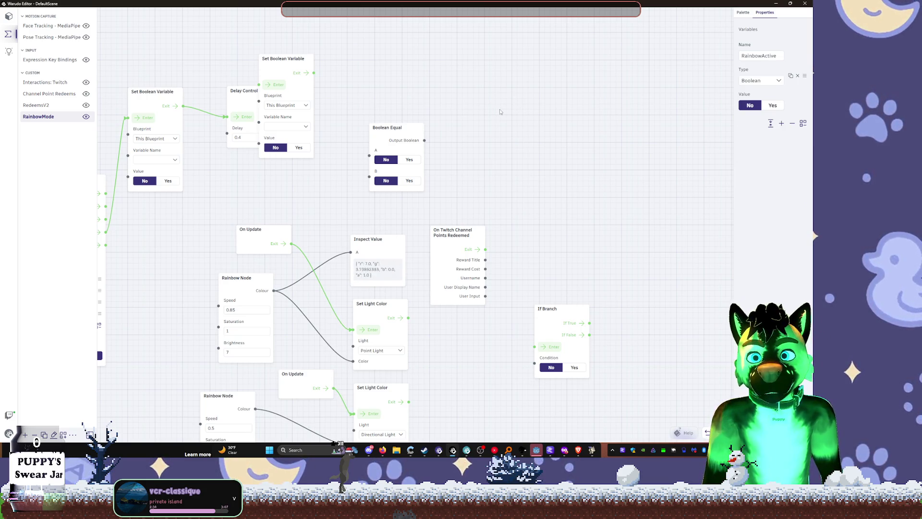
mouse_move(288, 60)
mouse_down()
mouse_move(319, 57)
mouse_move(323, 67)
mouse_up()
drag(387, 127, 393, 77)
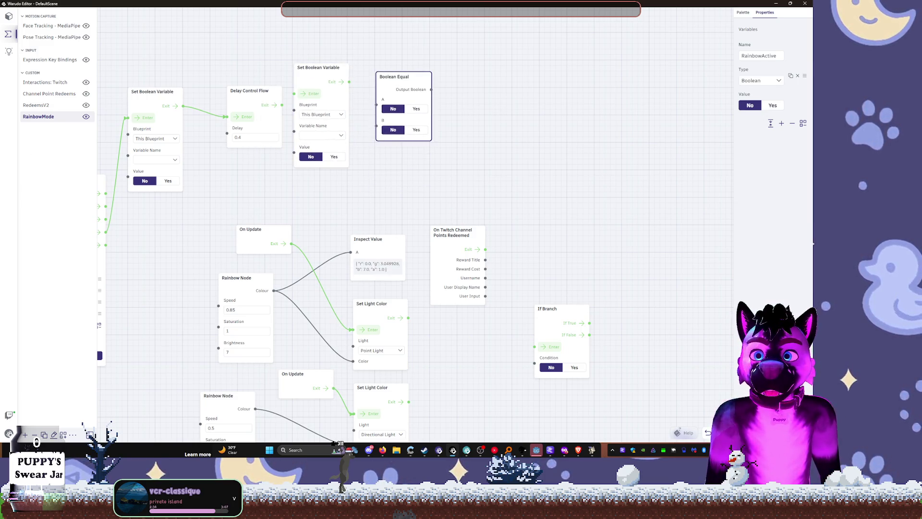
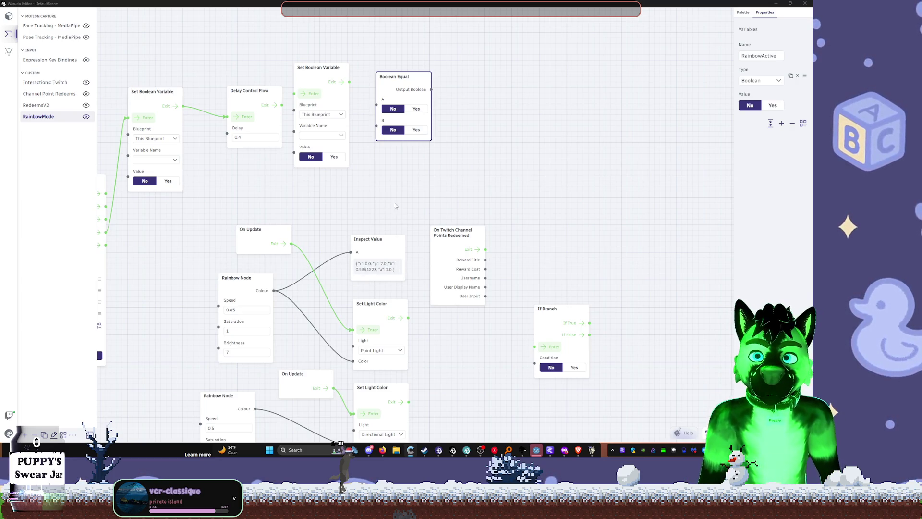
- Group the Delay, Twitch redeem, Switch On String and Set Boolean Variable nodes together
drag(410, 217, 498, 224)
mouse_move(344, 96)
mouse_down()
mouse_move(318, 65)
mouse_move(325, 71)
mouse_up()
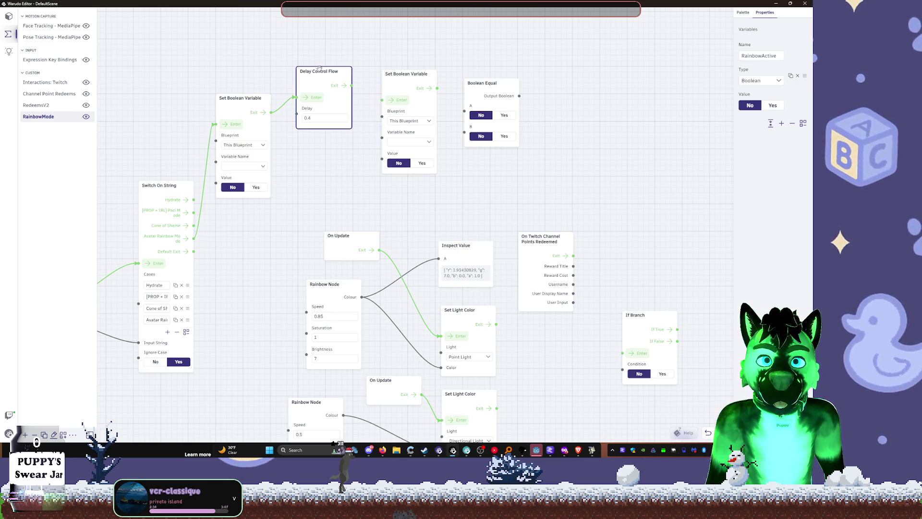
drag(319, 68, 321, 68)
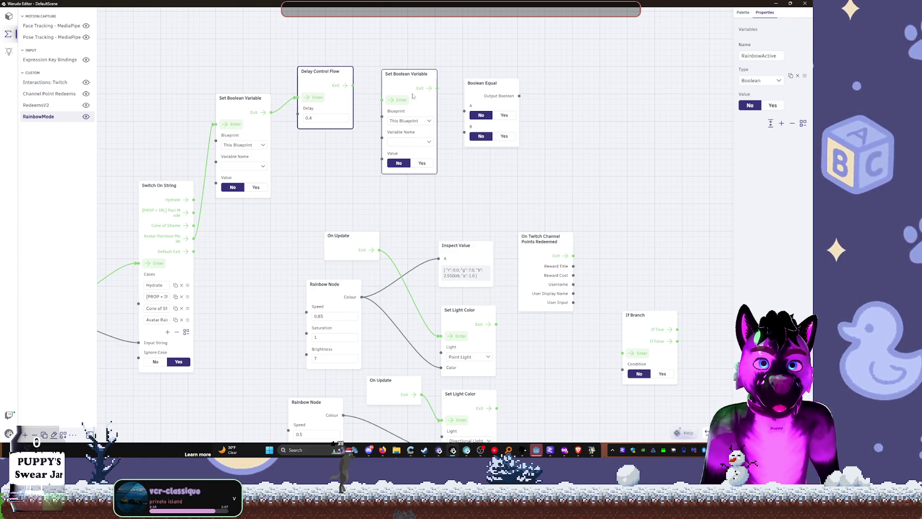
drag(330, 165, 457, 111)
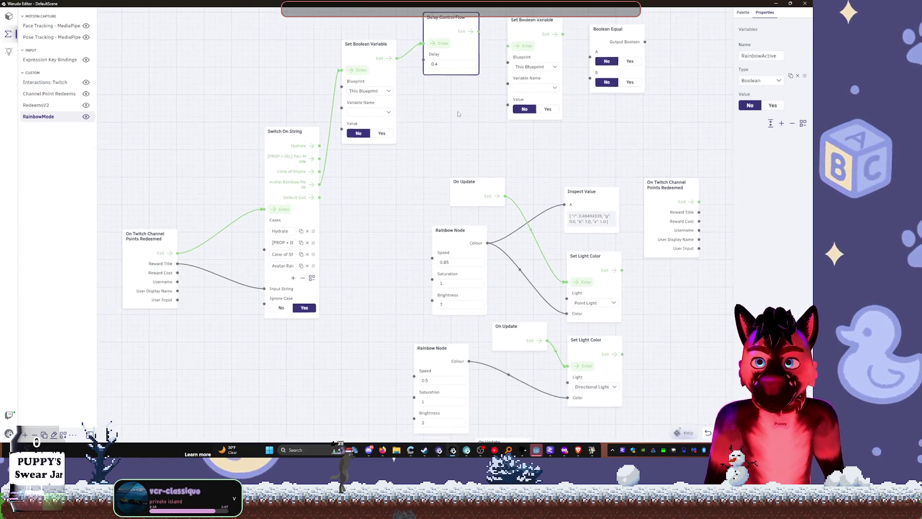
mouse_move(175, 231)
mouse_down()
mouse_move(166, 120)
mouse_move(156, 109)
mouse_up()
drag(286, 134, 208, 73)
mouse_move(354, 48)
mouse_down()
mouse_move(303, 67)
mouse_move(307, 92)
mouse_up()
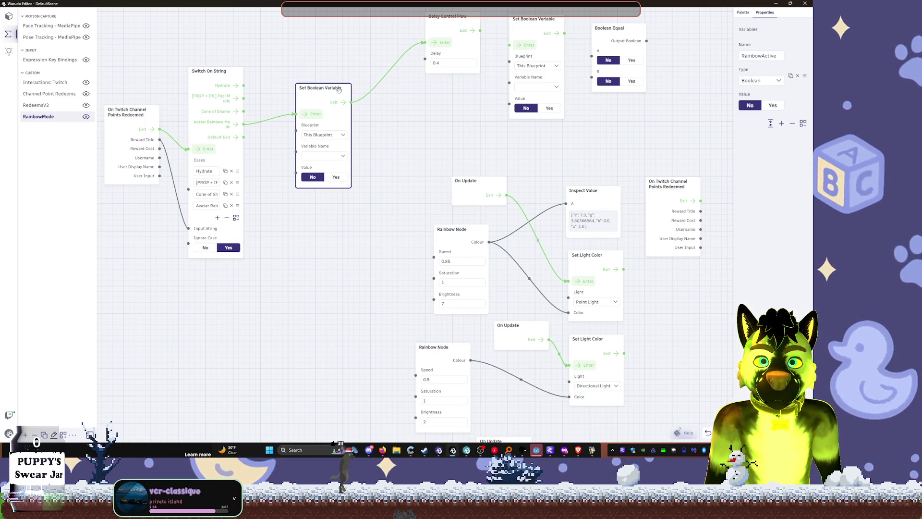
- Make Set Boolean Variable set RainbowActive to Yes, with Delay Control Flow beside it
click(337, 155)
click(320, 171)
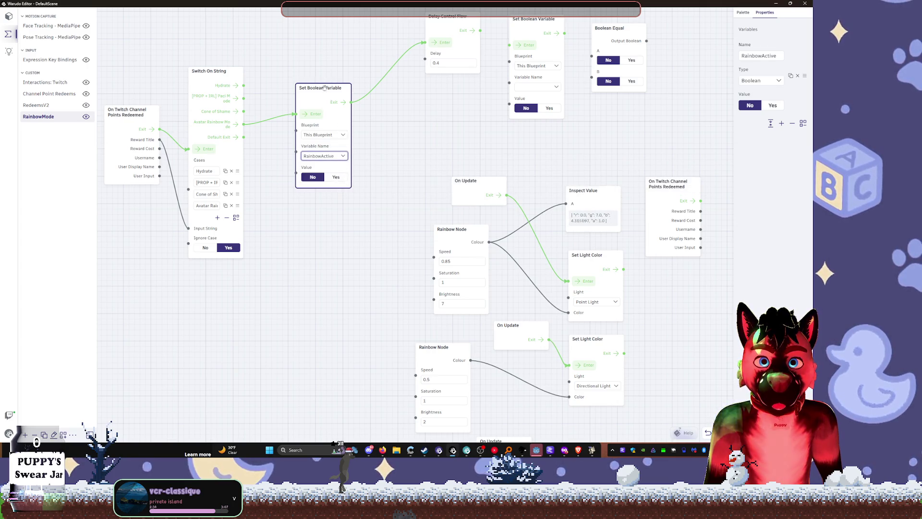
drag(314, 84, 302, 57)
drag(428, 39, 384, 70)
click(324, 149)
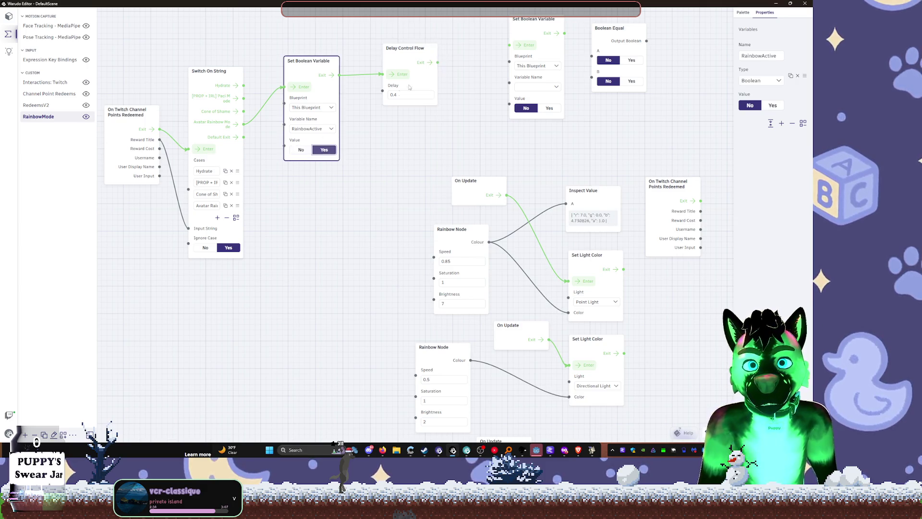
- Move Delay Control Flow up-left and select the Boolean Equal node
mouse_move(411, 56)
mouse_down()
mouse_move(417, 38)
mouse_move(396, 21)
mouse_up()
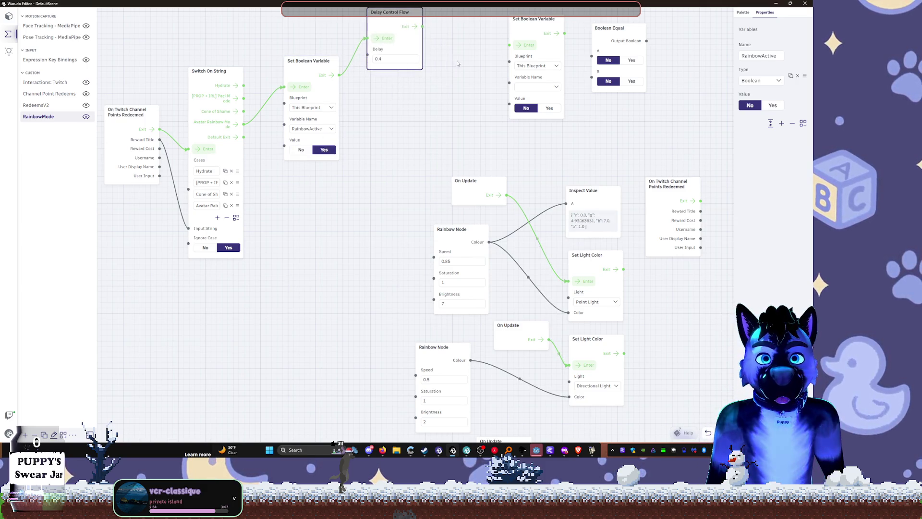
drag(430, 82, 342, 154)
click(241, 141)
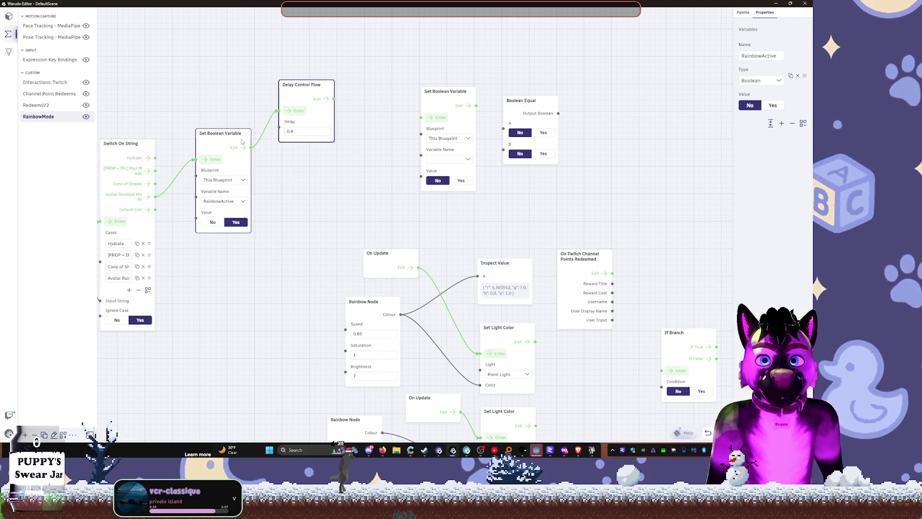
click(518, 100)
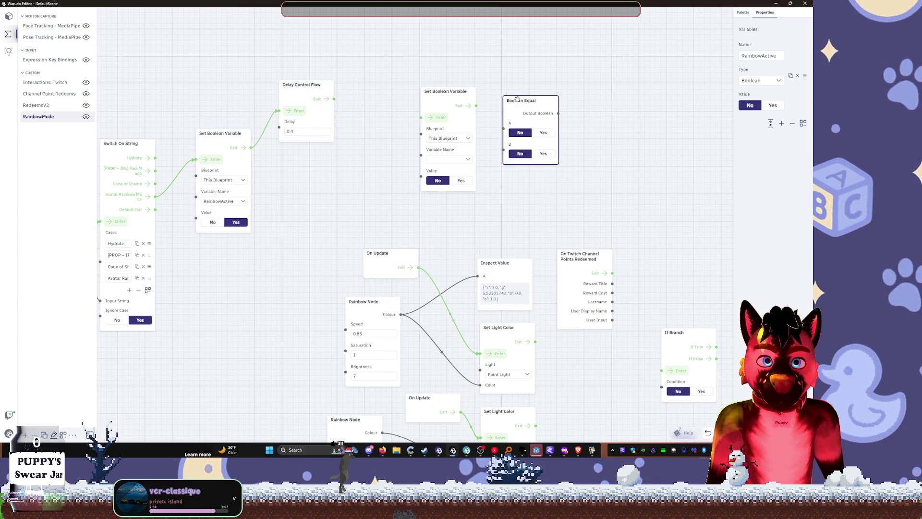
- Delete Boolean Equal and add an If Branch node beside Delay Control Flow
key(Delete)
click(743, 13)
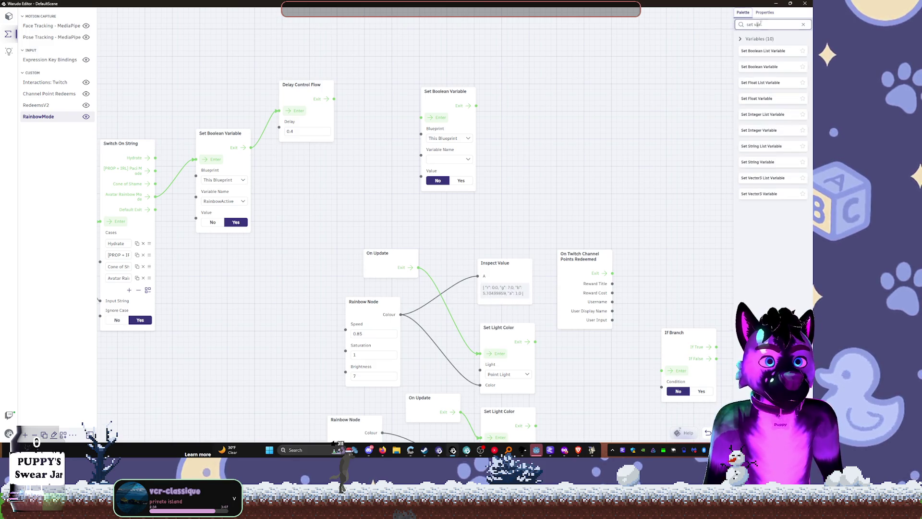
text(if)
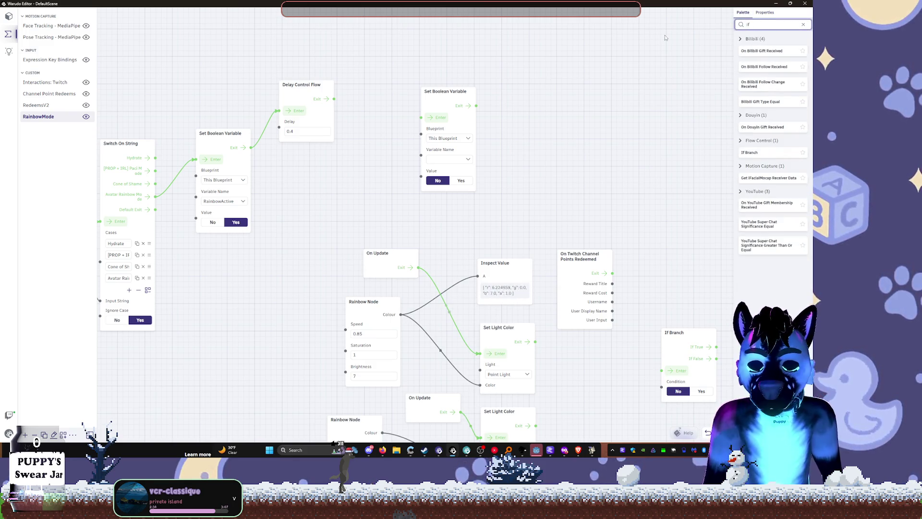
drag(759, 152, 337, 175)
drag(446, 107, 611, 80)
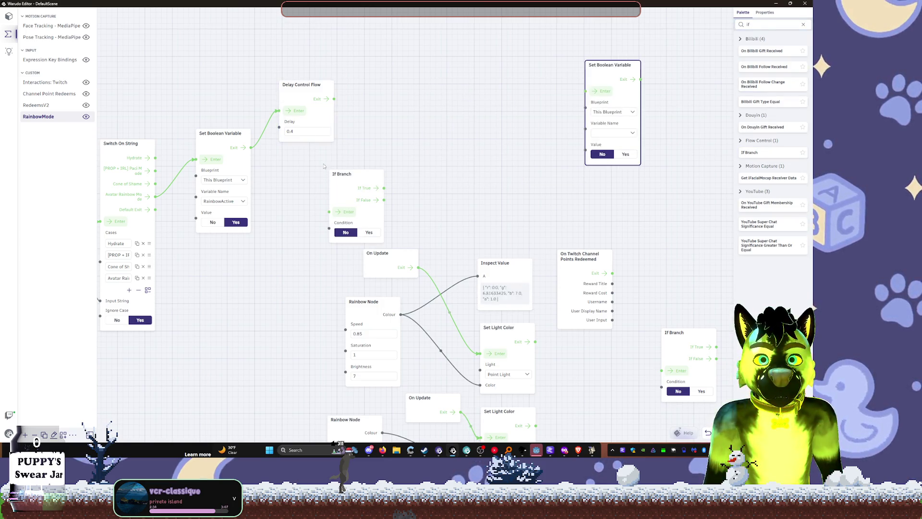
drag(364, 174, 411, 87)
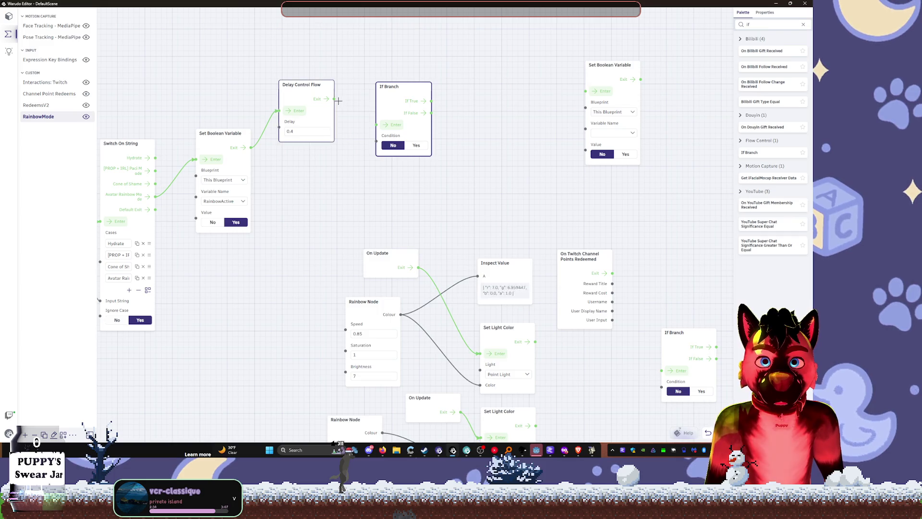
click(323, 94)
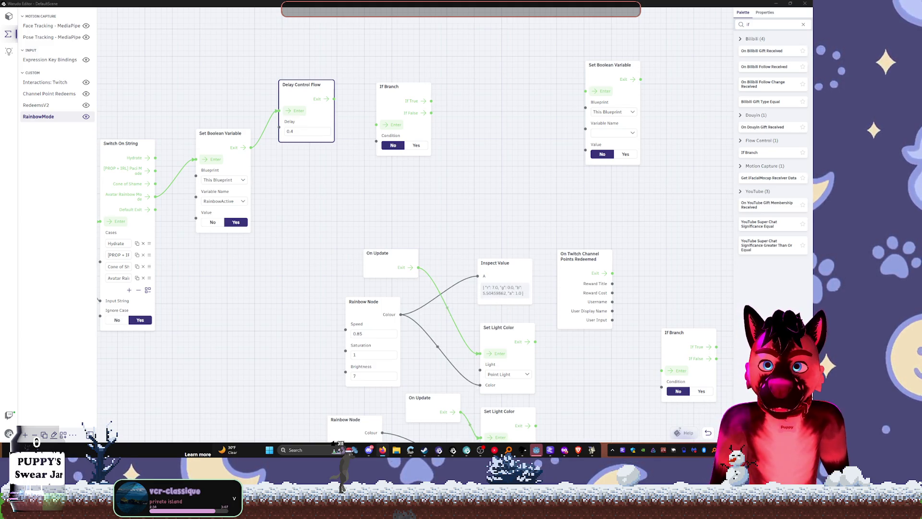
click(382, 449)
drag(314, 66, 369, 66)
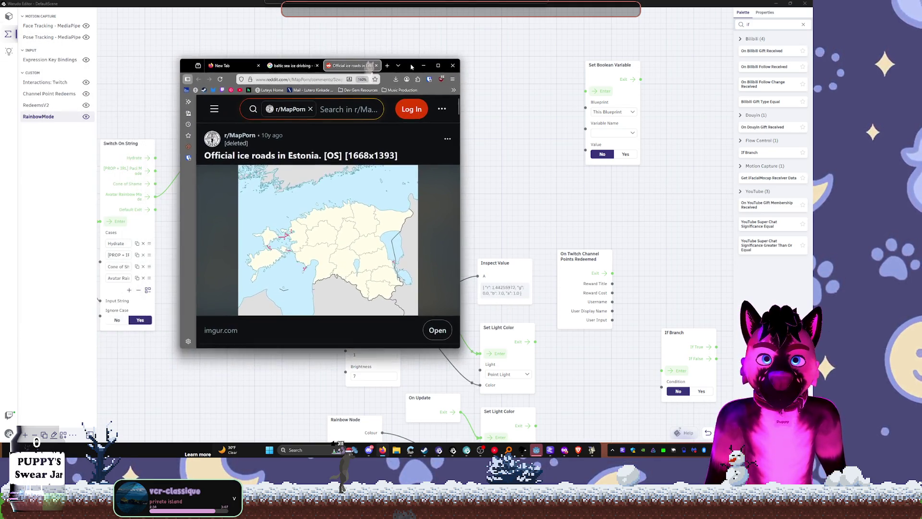
right_click(322, 253)
click(356, 48)
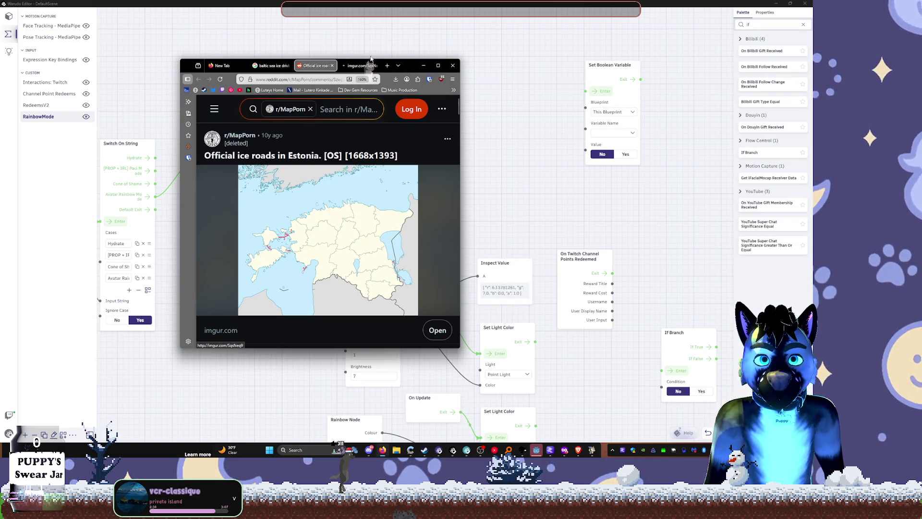
click(359, 65)
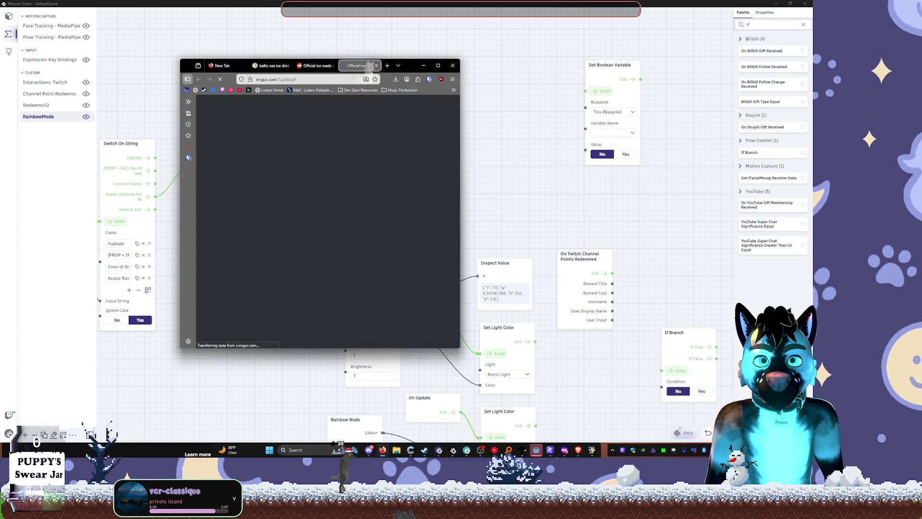
click(438, 66)
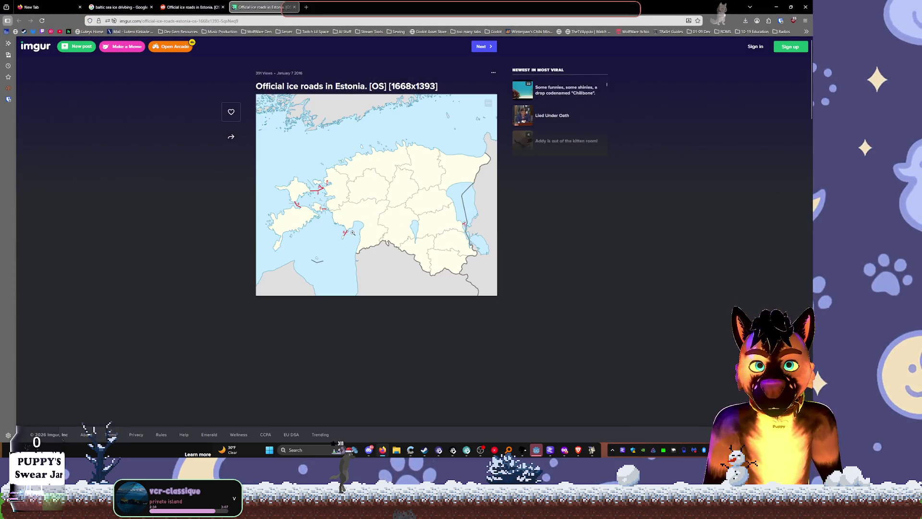
click(303, 176)
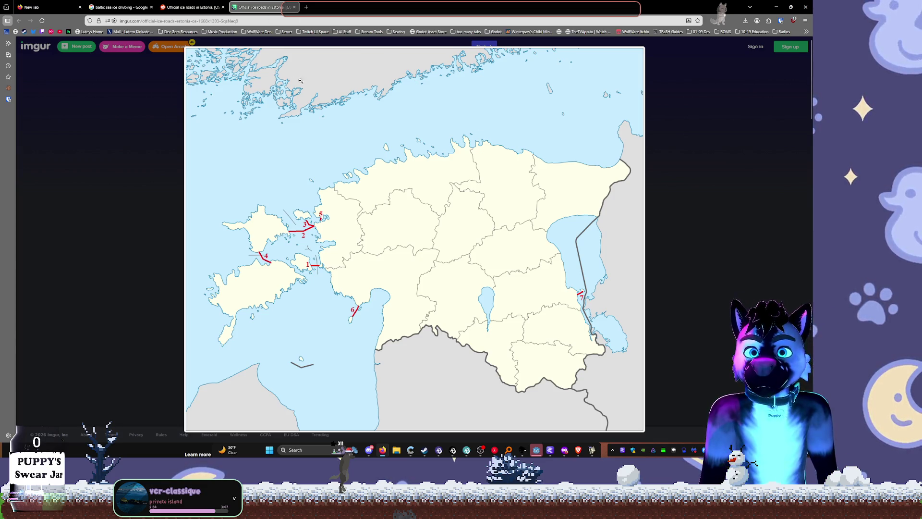
click(295, 7)
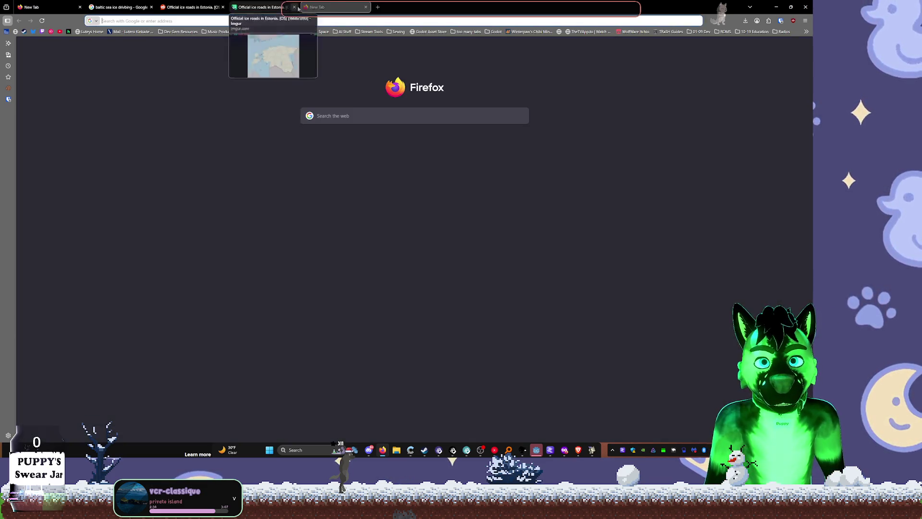
key(alt+Tab)
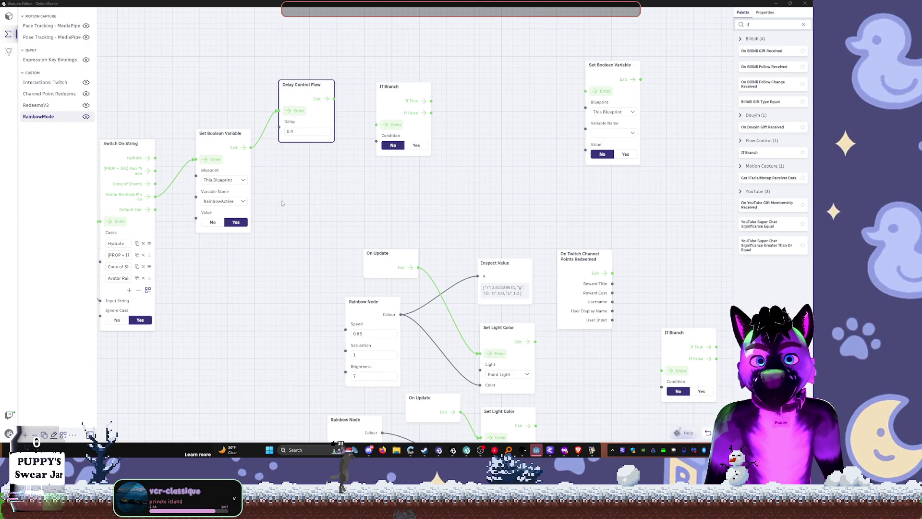
- Bring the If Branch node into view and move it further up
scroll(282, 203, right, 5)
scroll(223, 34, down, 2)
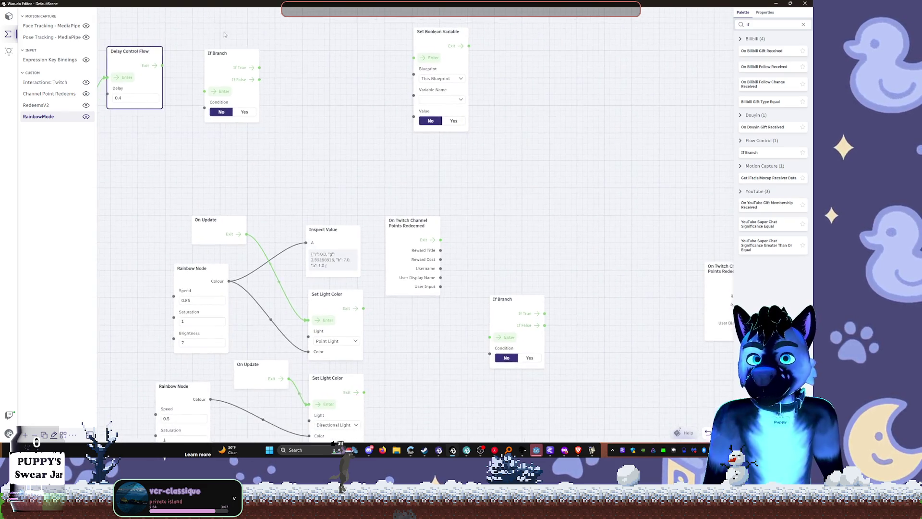
drag(224, 34, 375, 124)
click(377, 152)
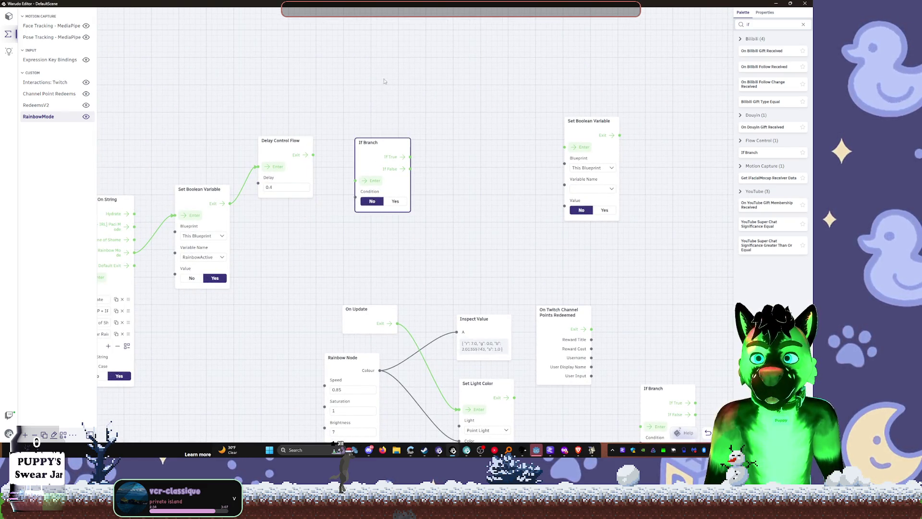
drag(384, 81, 389, 47)
drag(379, 107, 386, 66)
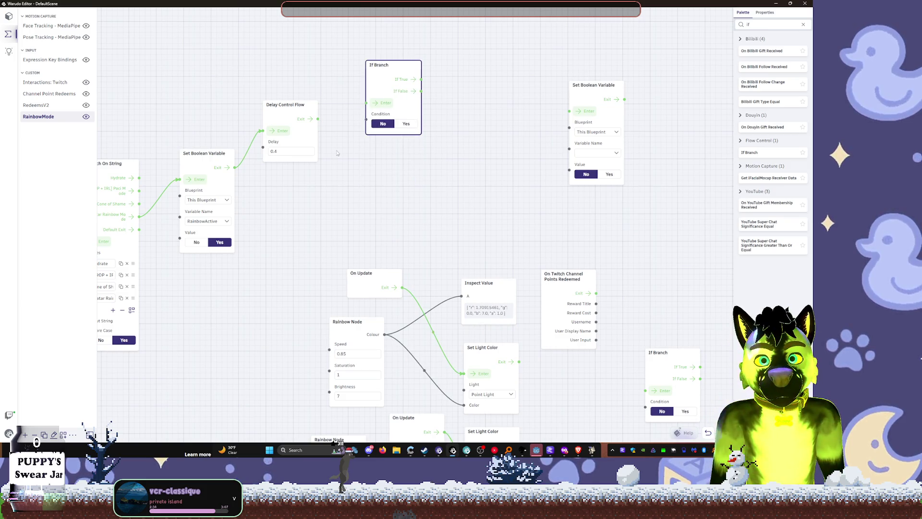
- Wire Avatar Rainbow Mode into Set Boolean Variable, then into the If Branch, moved up-left
scroll(337, 153, left, 1)
scroll(351, 176, down, 2)
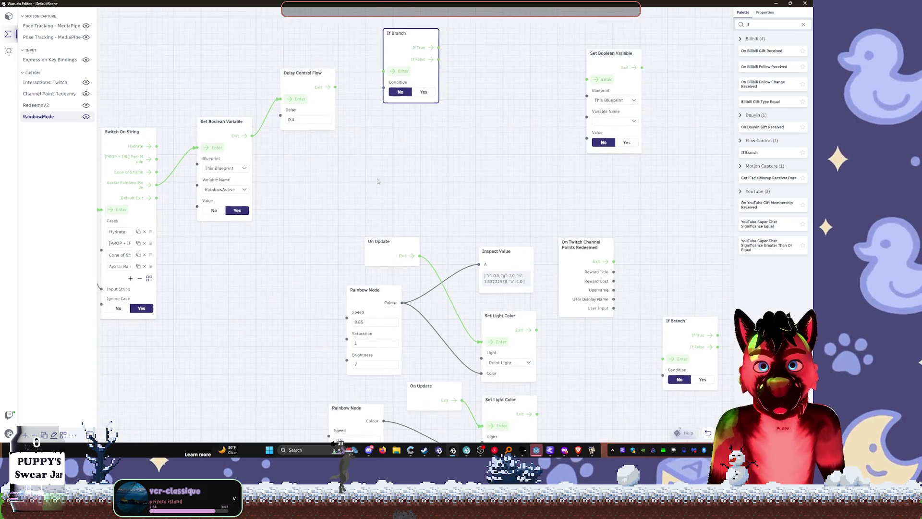
scroll(378, 182, up, 2)
scroll(378, 182, left, 1)
click(325, 154)
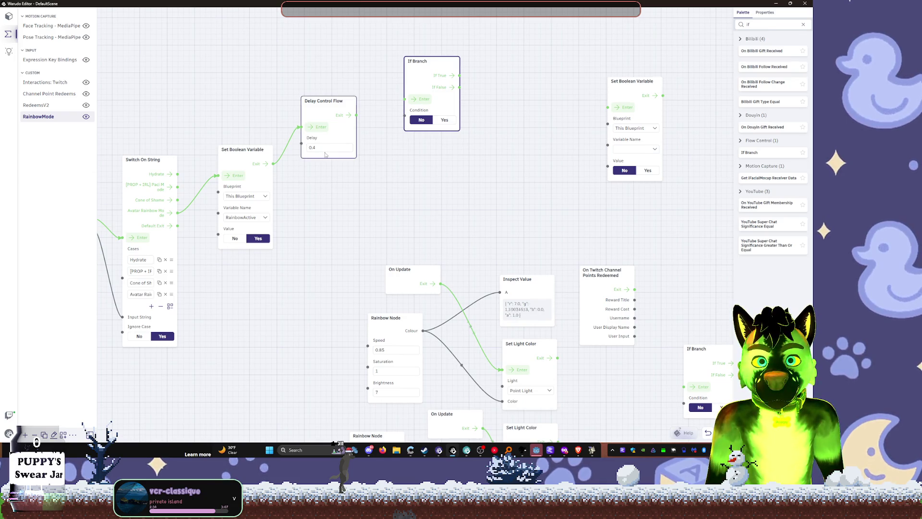
click(237, 146)
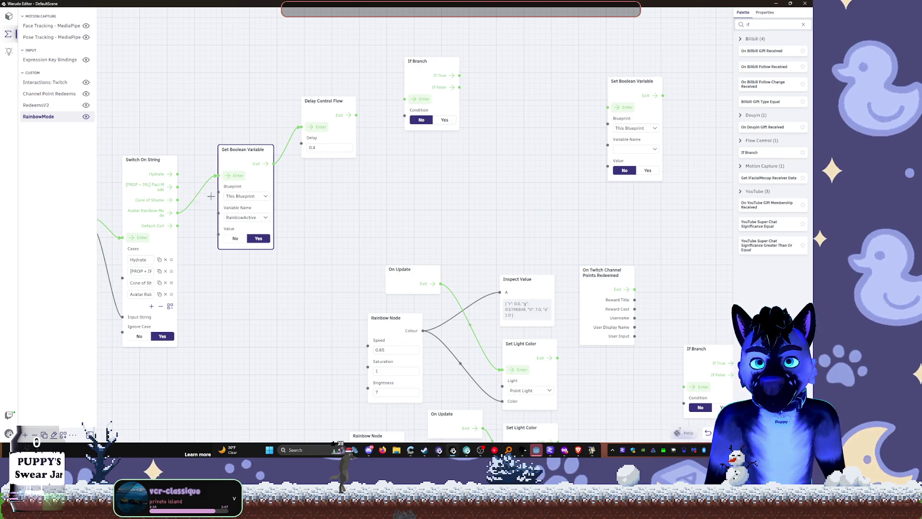
drag(356, 114, 382, 115)
mouse_move(300, 127)
mouse_down()
mouse_move(299, 155)
mouse_move(273, 163)
mouse_up()
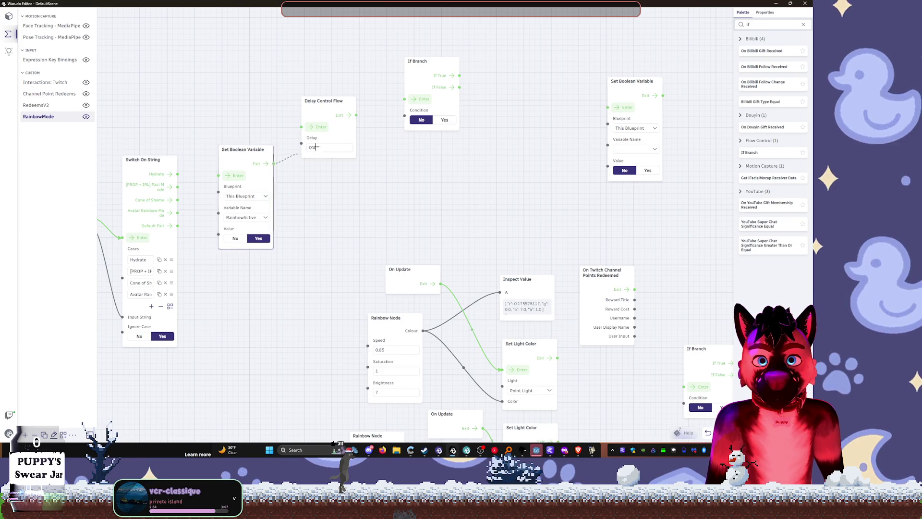
mouse_move(356, 115)
mouse_down()
mouse_move(405, 99)
mouse_move(407, 87)
mouse_move(328, 205)
mouse_up()
drag(326, 97, 351, 62)
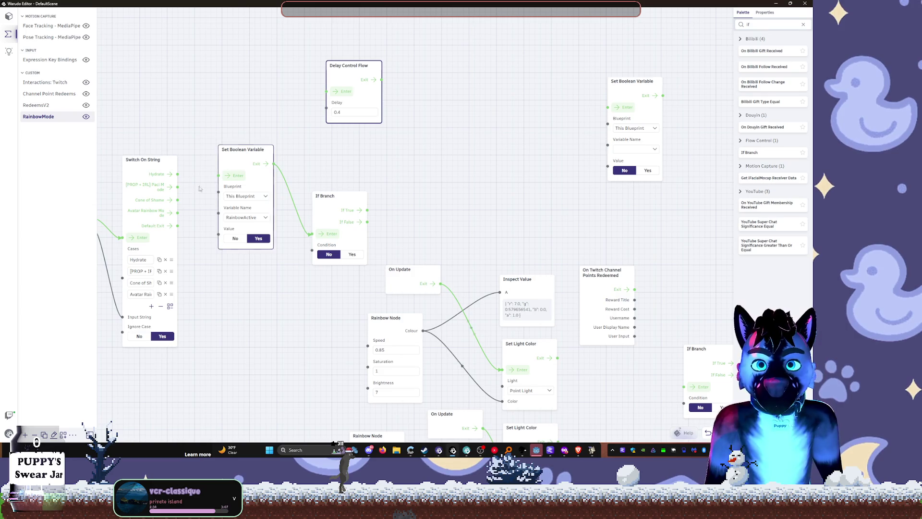
mouse_move(178, 213)
mouse_down()
mouse_move(227, 158)
mouse_move(219, 184)
mouse_up()
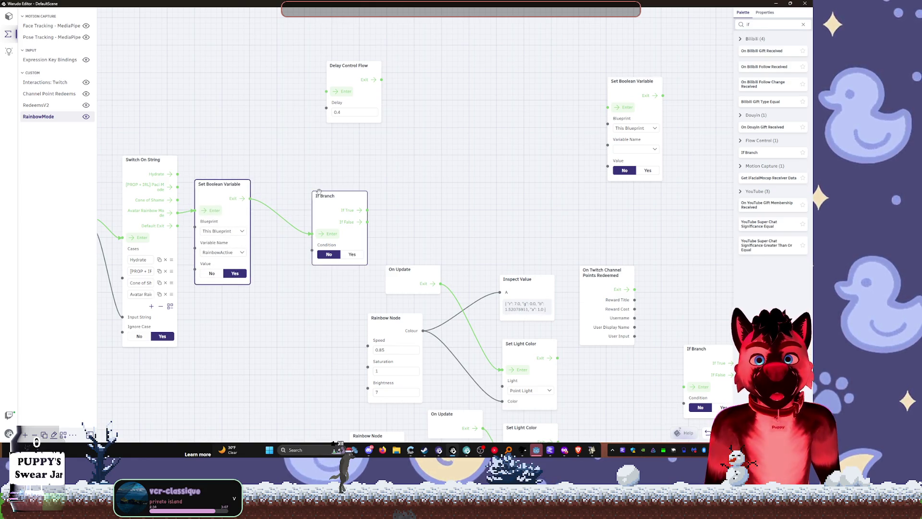
drag(319, 191, 285, 186)
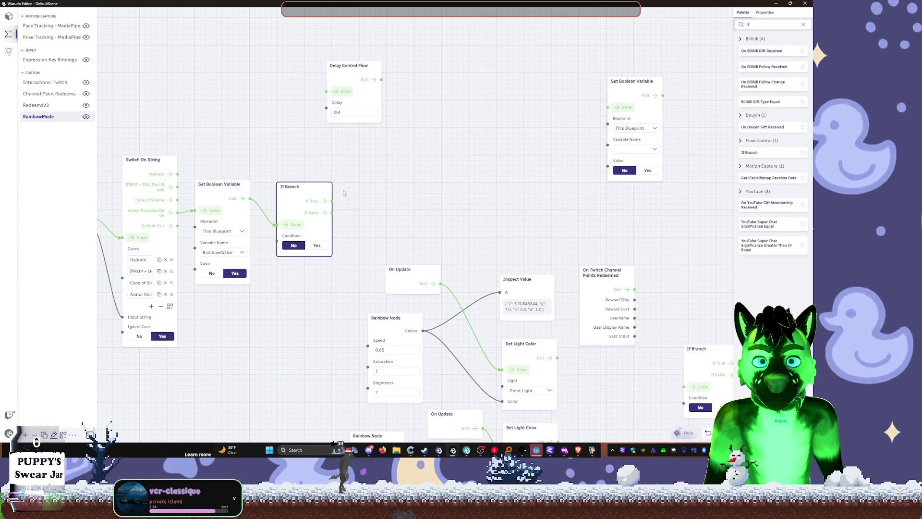
- Move Delay Control Flow down-right, nudge If Branch, and pan to the Set Light Color chains
mouse_move(423, 229)
mouse_down()
mouse_move(397, 182)
mouse_move(358, 161)
mouse_move(335, 165)
mouse_move(352, 183)
mouse_up()
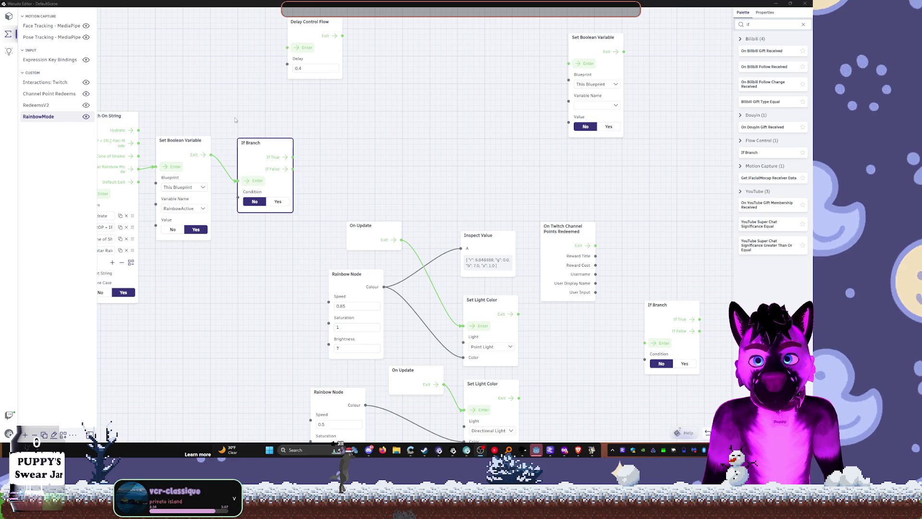
drag(361, 111, 452, 175)
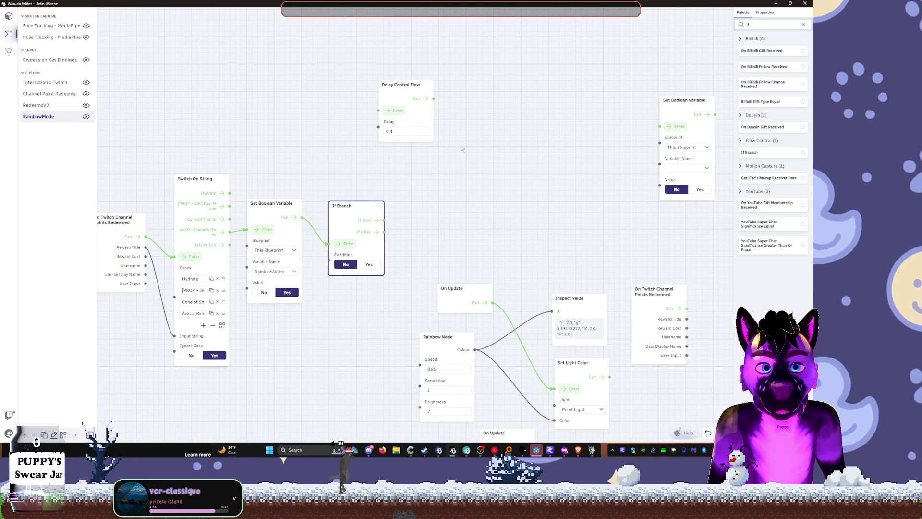
mouse_move(487, 181)
mouse_down()
mouse_move(518, 171)
mouse_move(460, 208)
mouse_up()
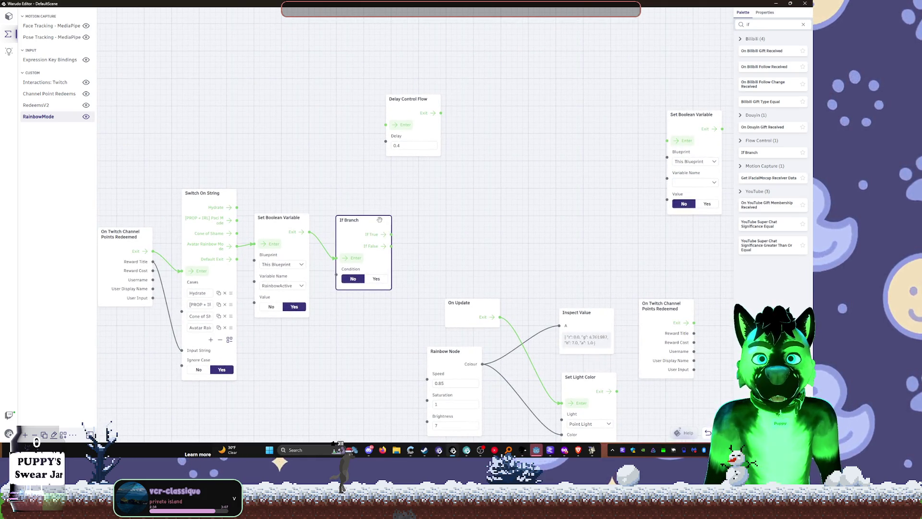
drag(381, 218, 370, 157)
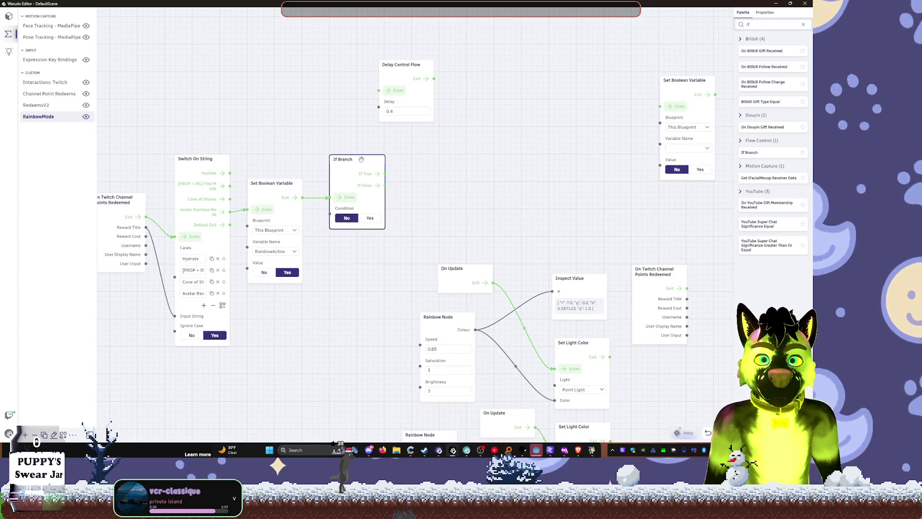
drag(401, 65, 434, 105)
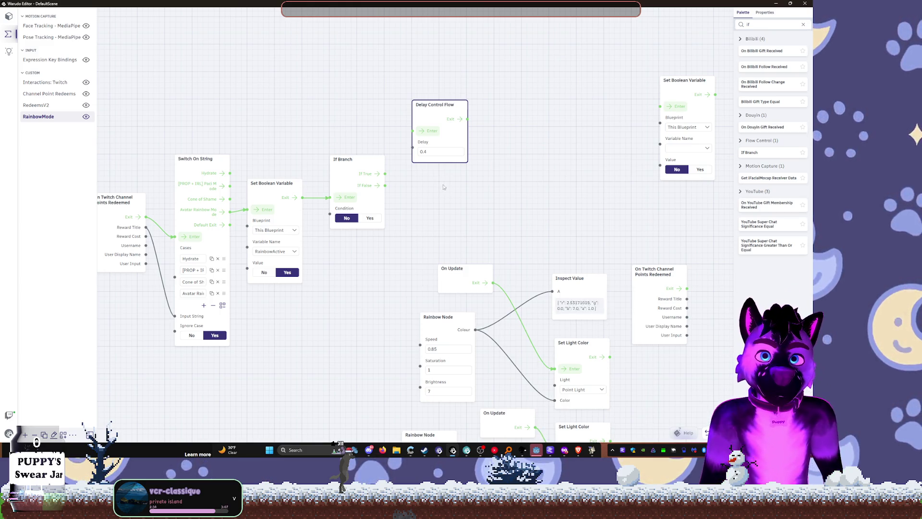
mouse_move(444, 188)
mouse_down()
mouse_move(355, 199)
mouse_move(380, 159)
mouse_up()
click(277, 146)
drag(276, 146, 270, 164)
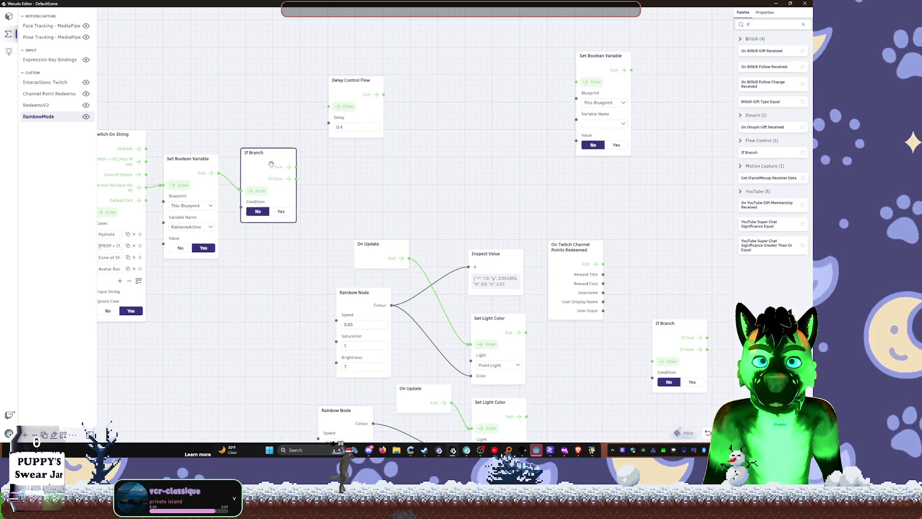
mouse_move(436, 213)
mouse_down()
mouse_move(419, 179)
mouse_move(445, 79)
mouse_up()
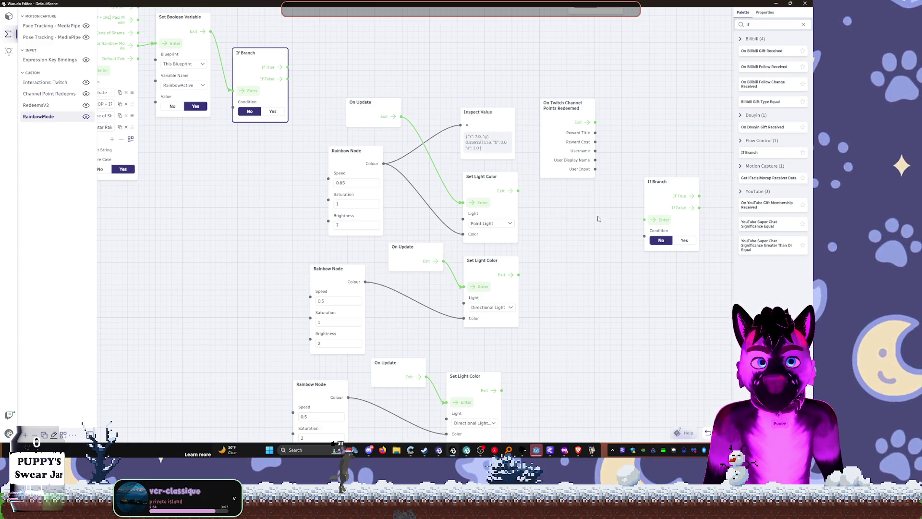
- Clear the 'if' palette search, browse the node categories, and bring up LM Studio
click(761, 25)
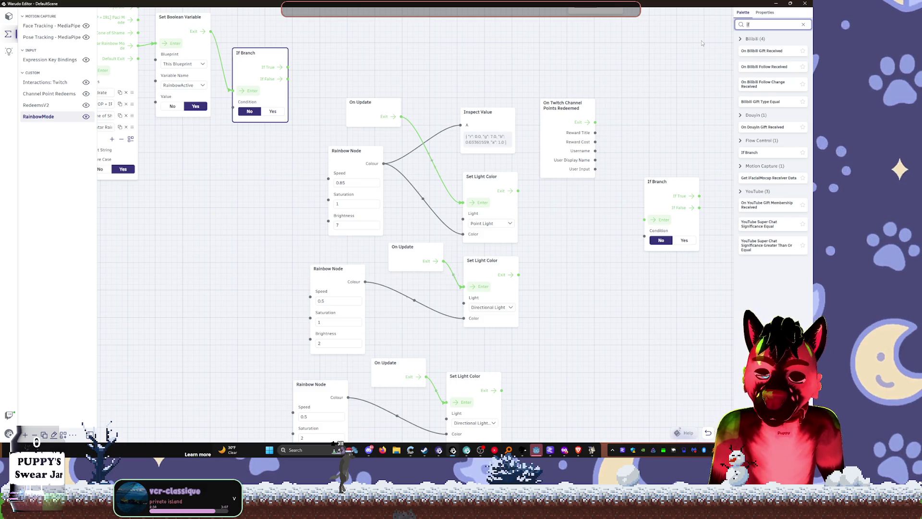
key(BackSpace)
key(BackSpace)
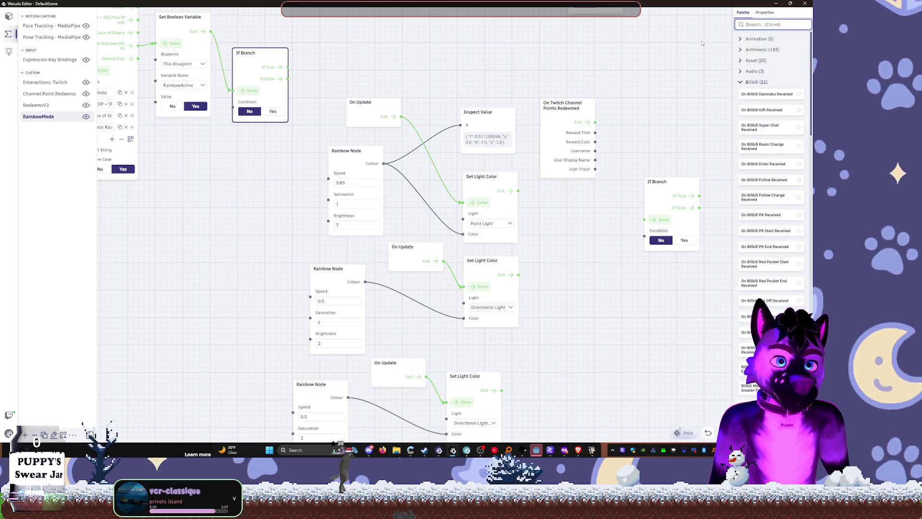
click(761, 82)
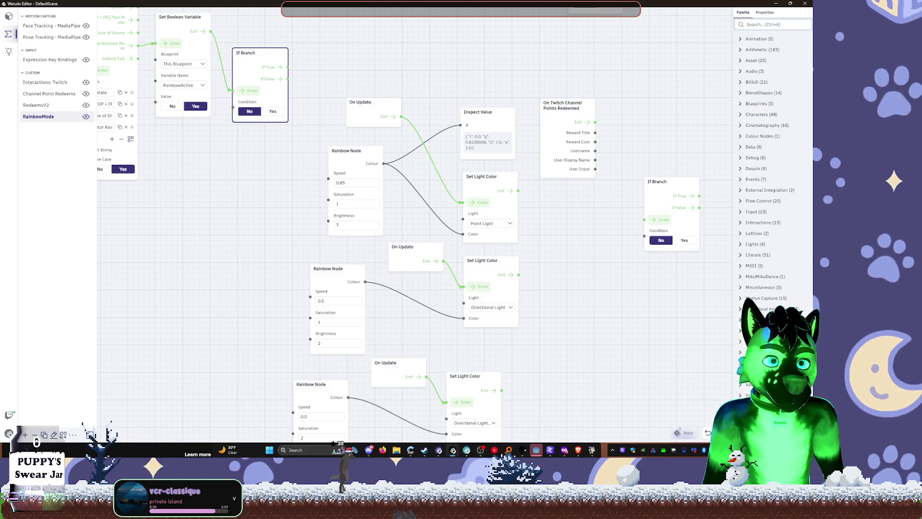
scroll(773, 192, down, 2)
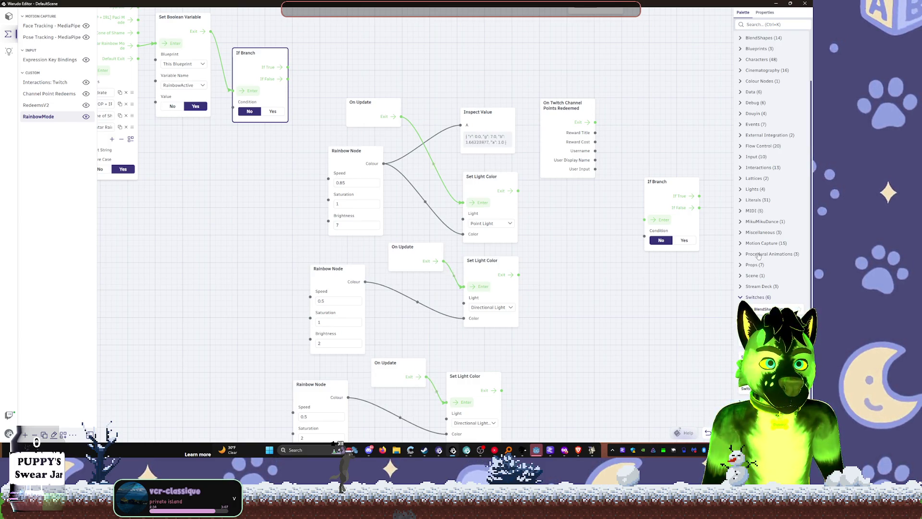
click(759, 254)
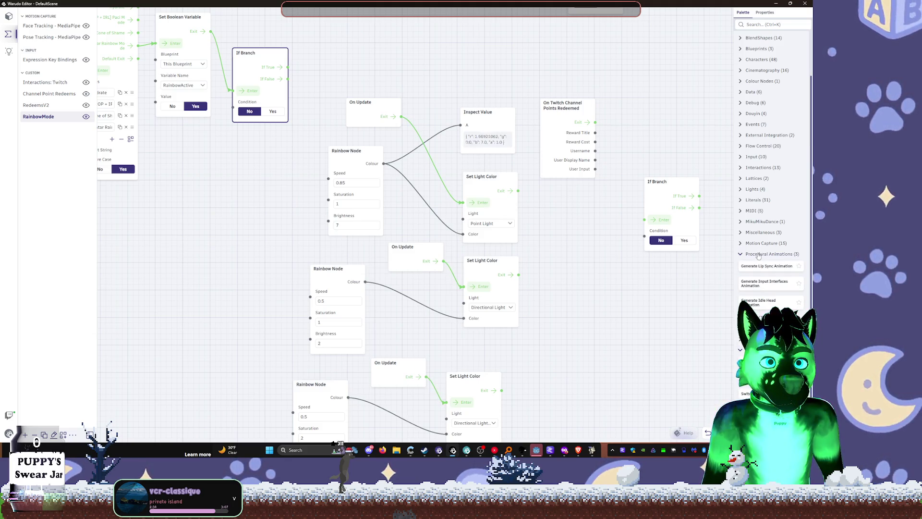
click(759, 255)
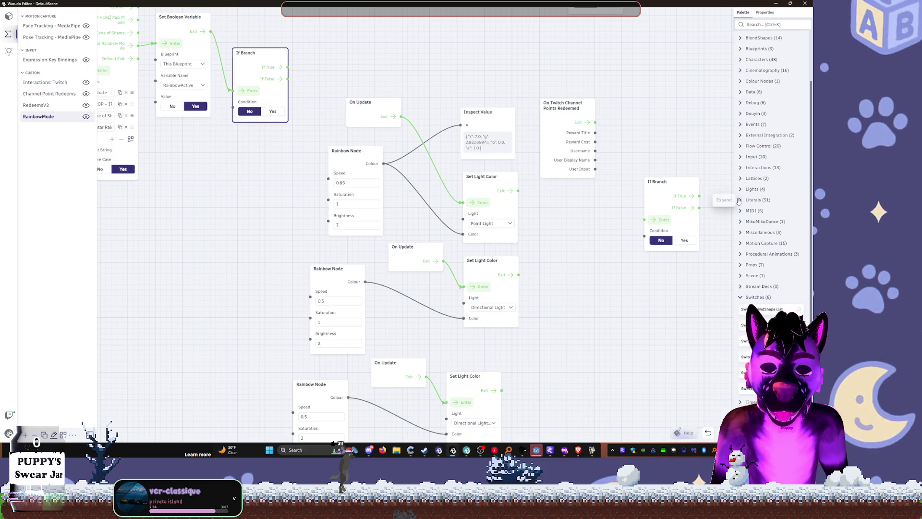
click(551, 450)
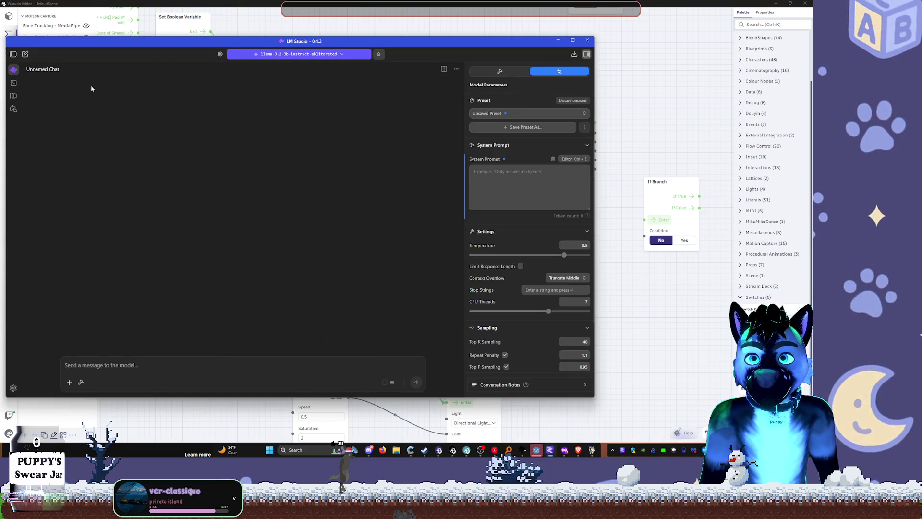
- View LM Studio's Developer server logs, then switch to Godot
click(13, 82)
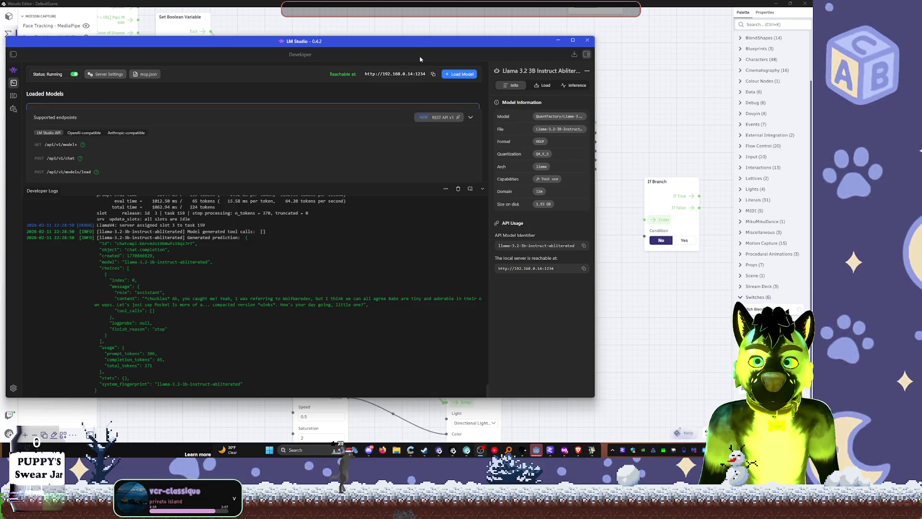
click(541, 451)
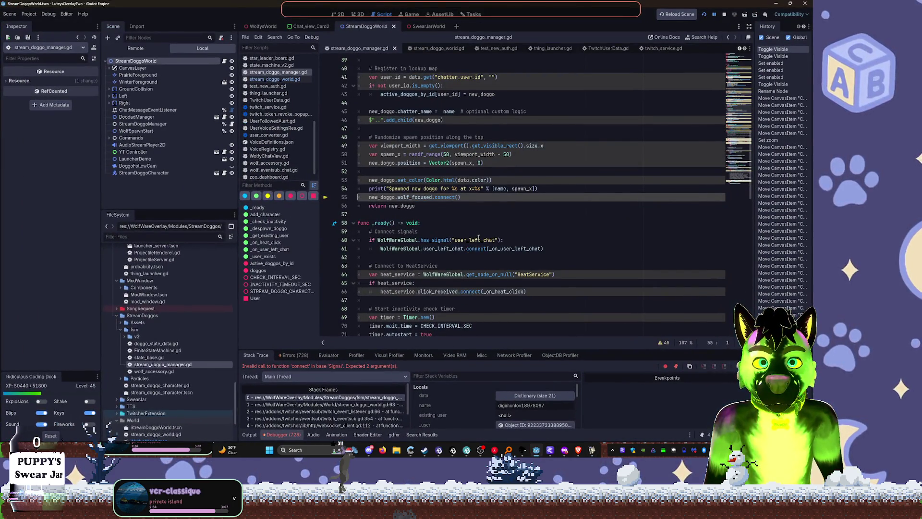
- Resume the paused overlay with F12, stop it with F8, and open Find in stream_doggo_manager.gd
click(478, 235)
key(F12)
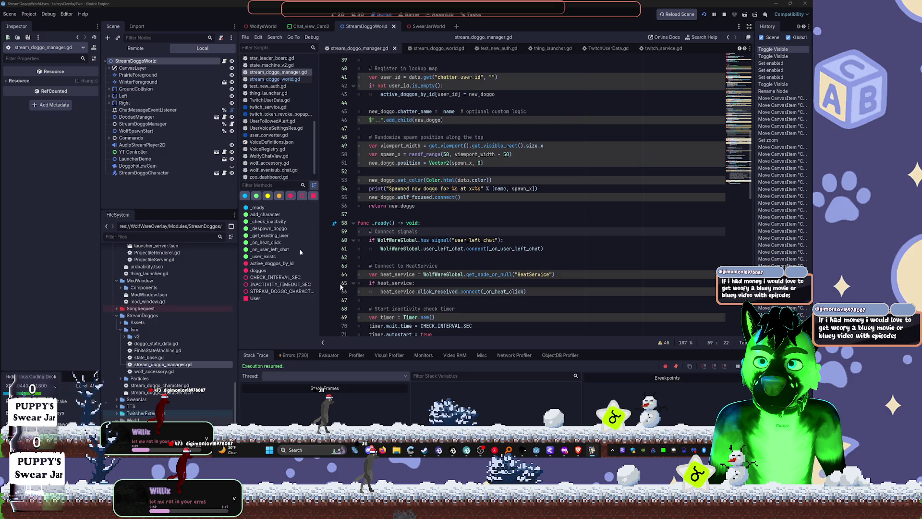
key(F8)
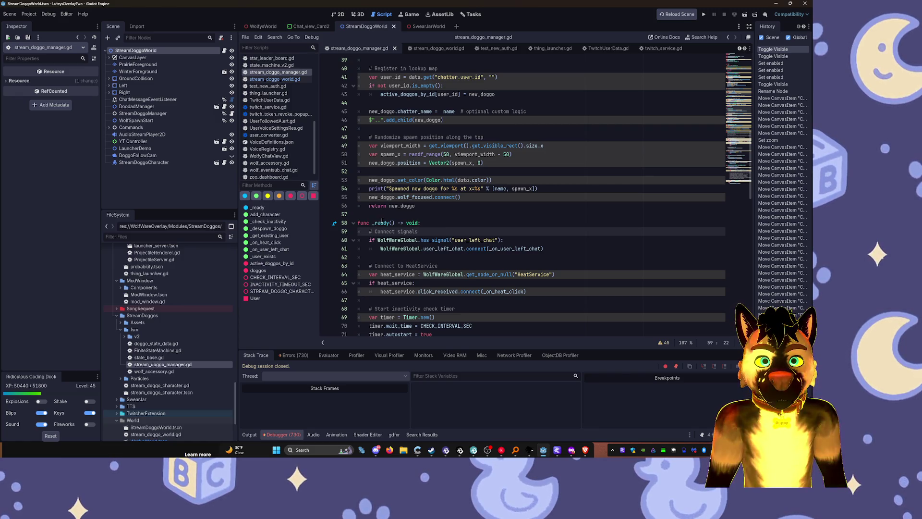
scroll(495, 221, down, 5)
scroll(495, 221, down, 1)
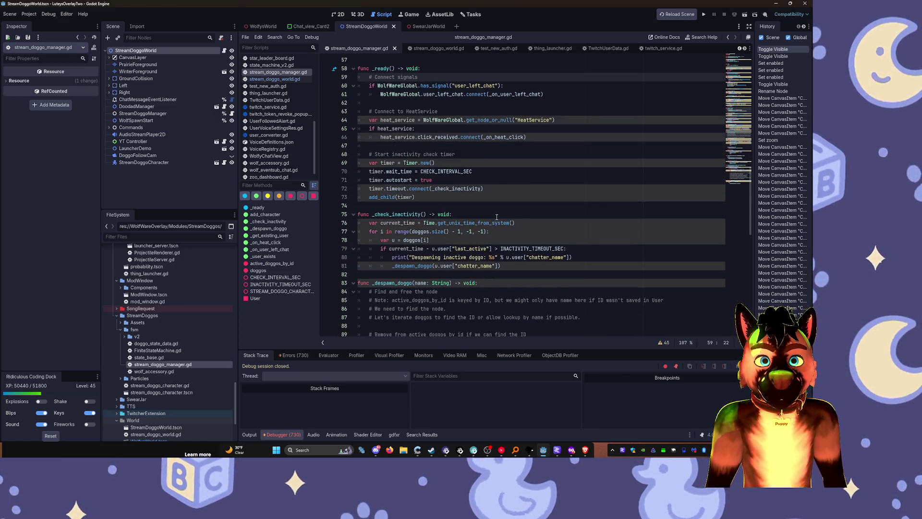
key(ctrl+f)
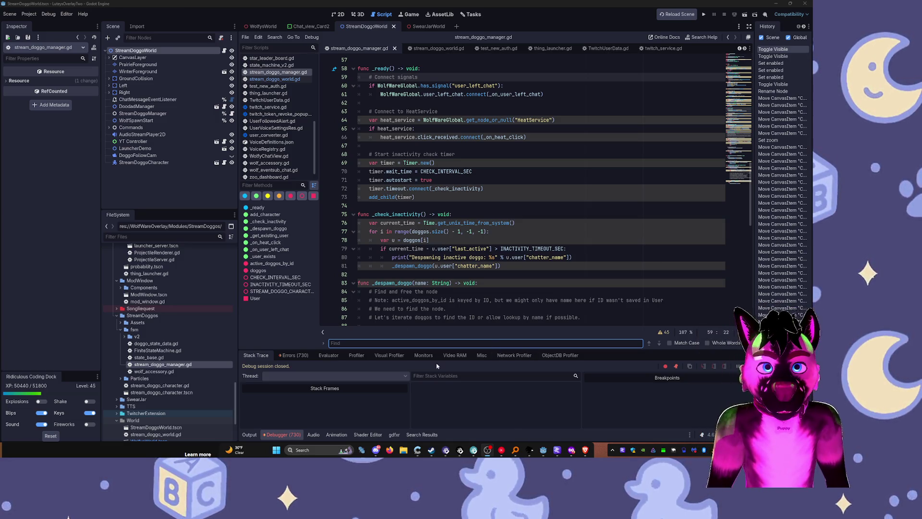
- Find 'wolf_fo', comment out the wolf_focused disconnect on line 94, and save
text(wolf)
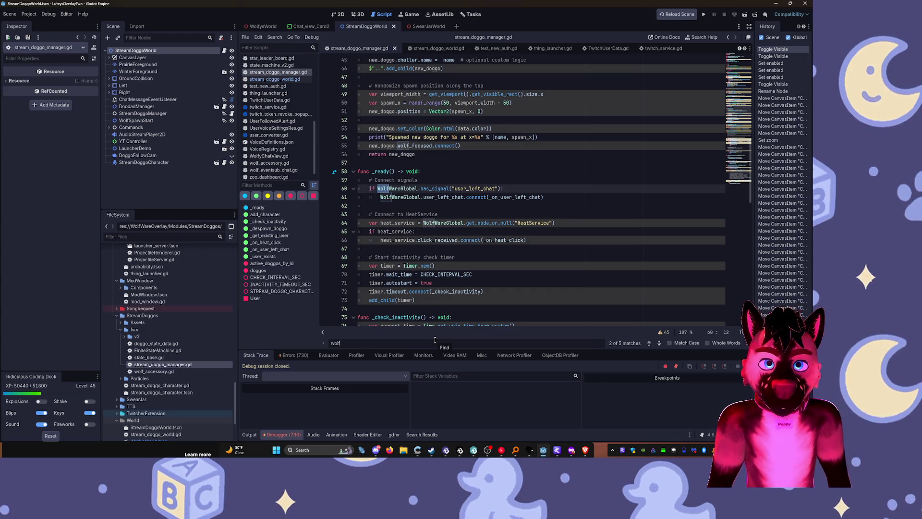
text(_fo)
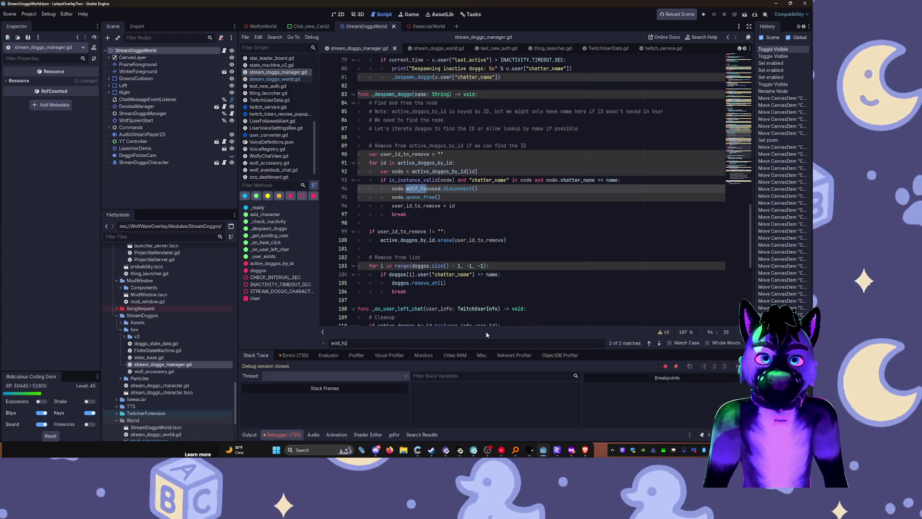
click(393, 189)
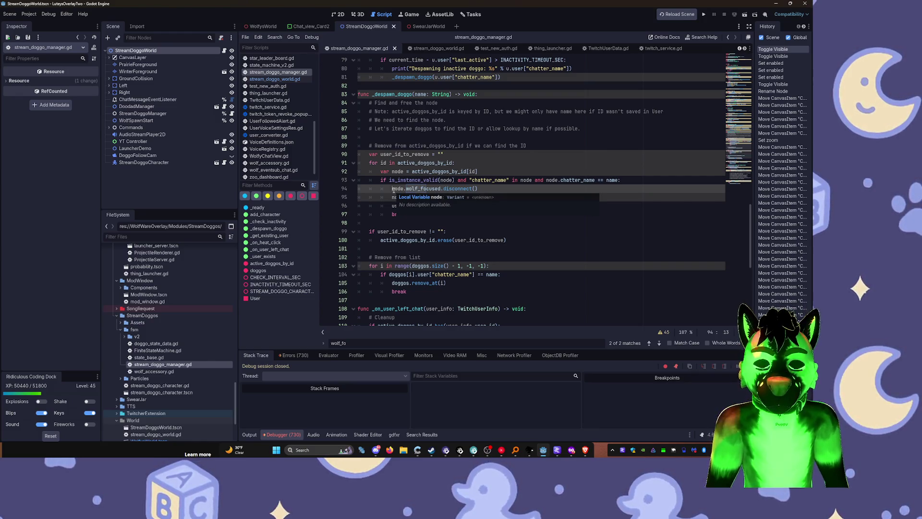
key(ctrl+slash)
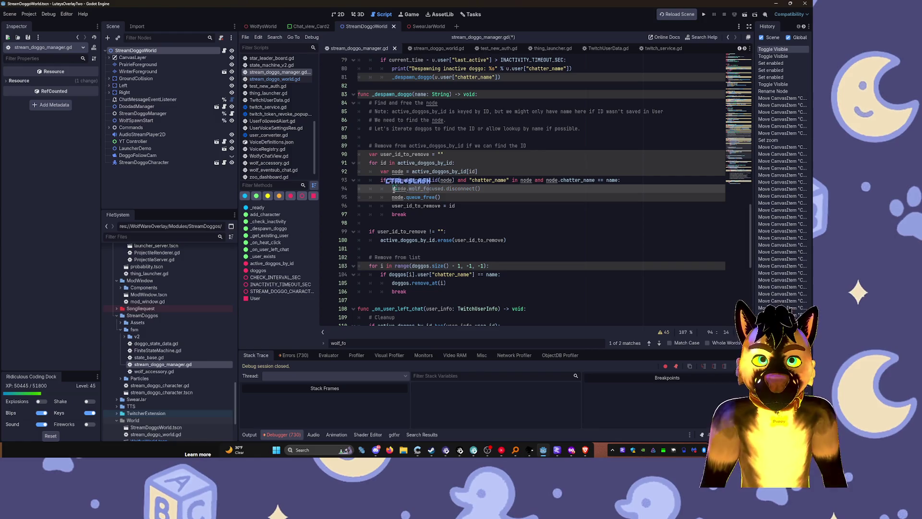
key(ctrl+s)
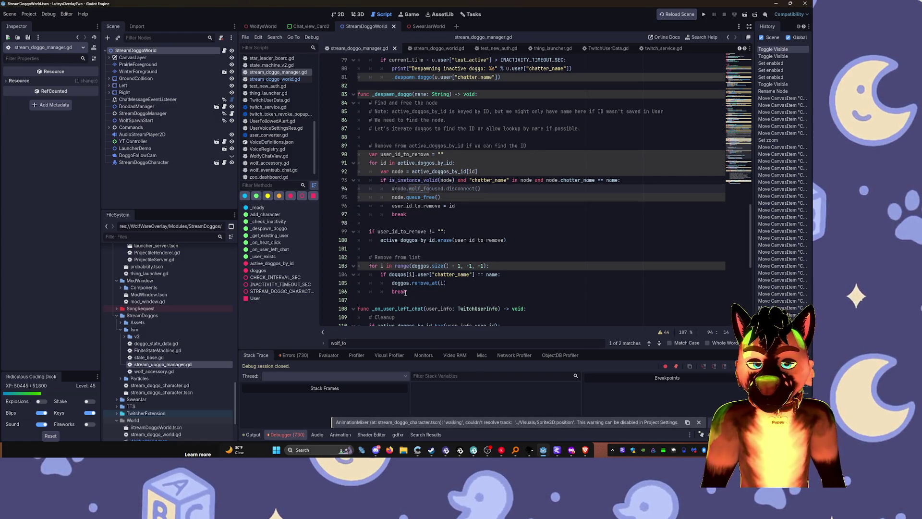
- Search the project for 'wolf_focu' and comment out the new_doggo.wolf_focused.connect() line
key(ctrl+shift+f)
text(wolf_foc)
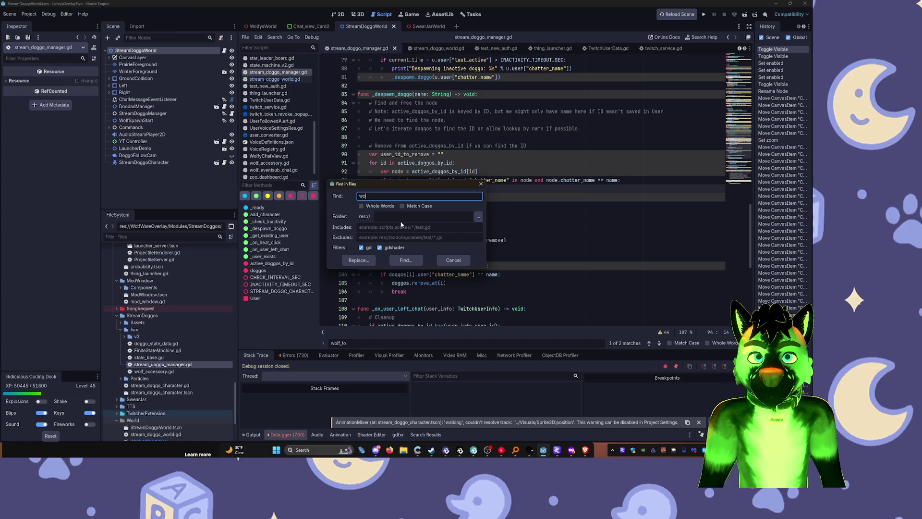
text(u)
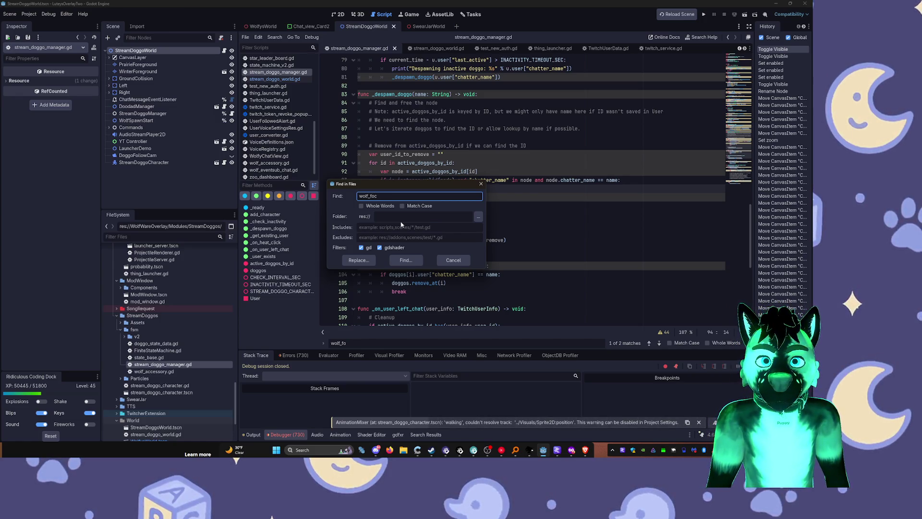
key(Return)
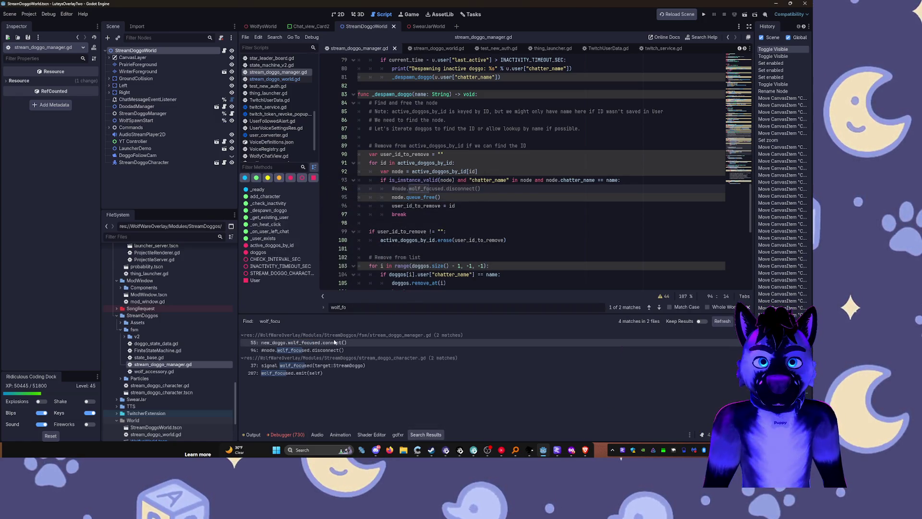
click(331, 343)
scroll(437, 85, up, 2)
click(369, 111)
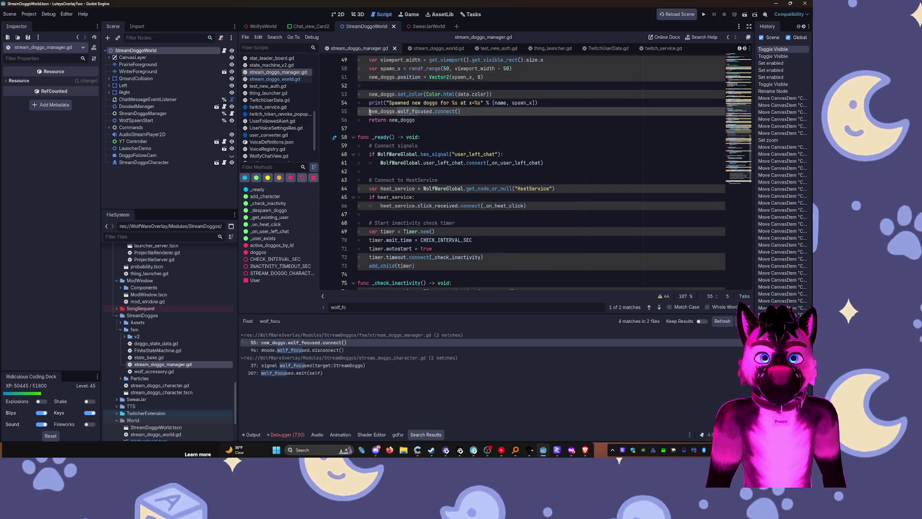
key(ctrl+slash)
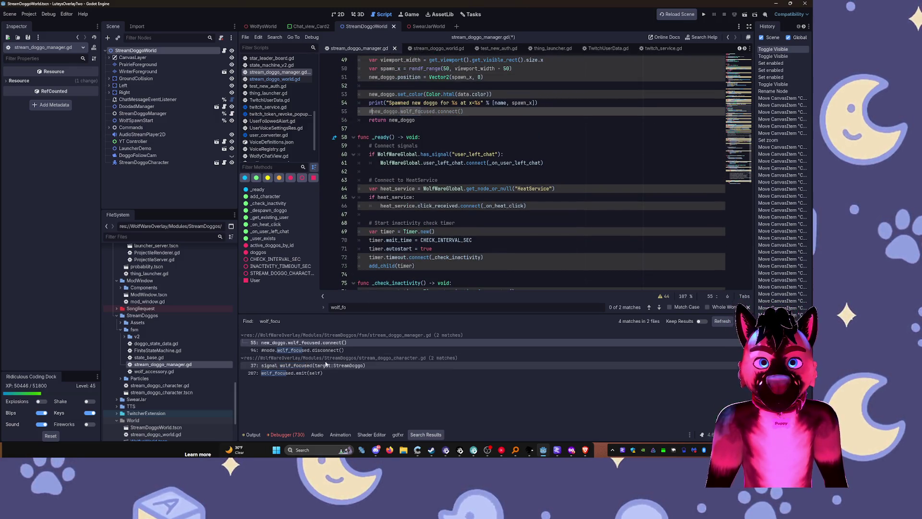
- Check the wolf_focused declaration and emit site in stream_doggo_character.gd, then run the project
click(325, 350)
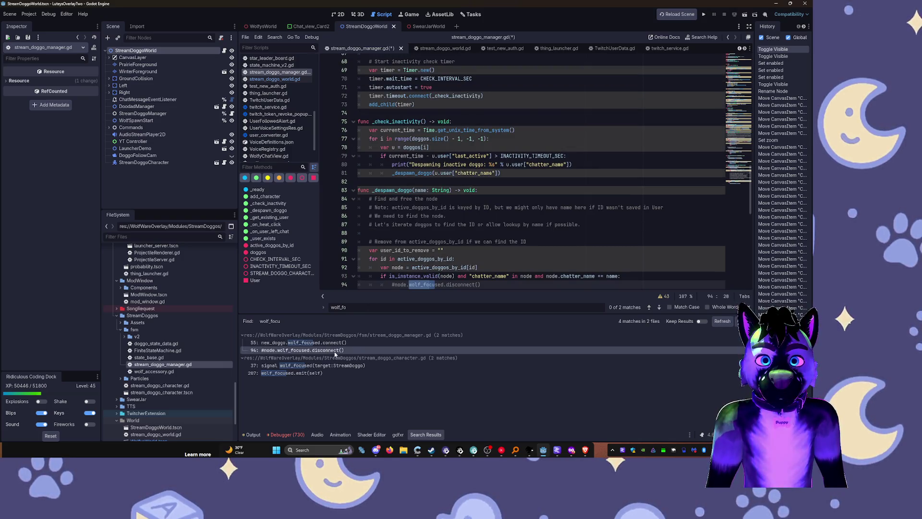
click(332, 365)
click(335, 373)
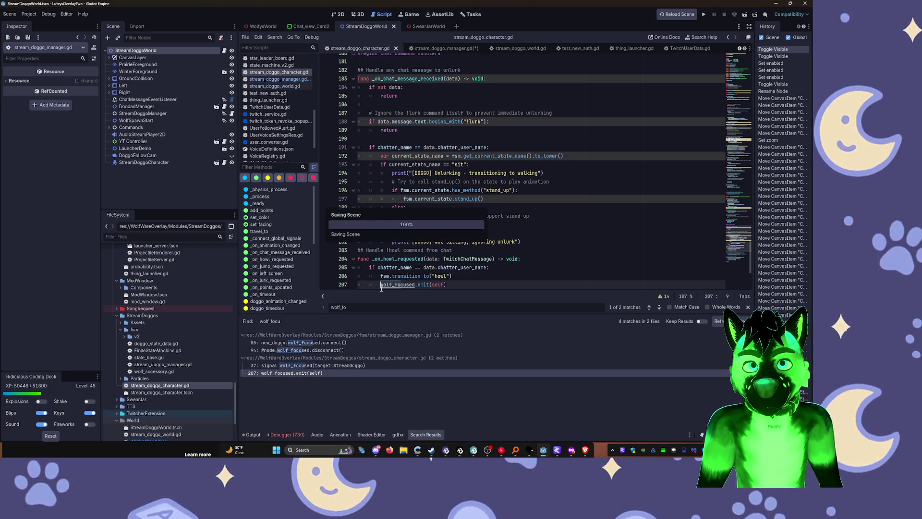
click(704, 15)
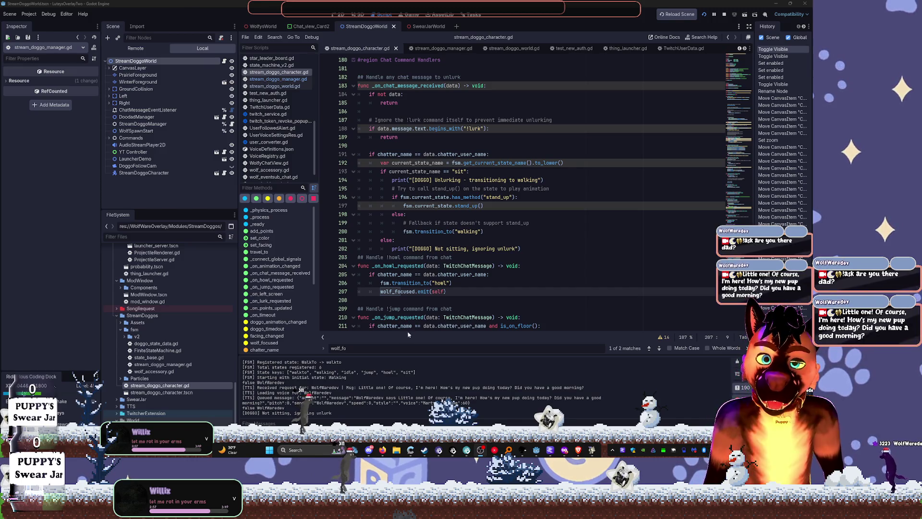
- Watch the overlay run with its connection-retry and song-change output, then open the Project menu
click(384, 452)
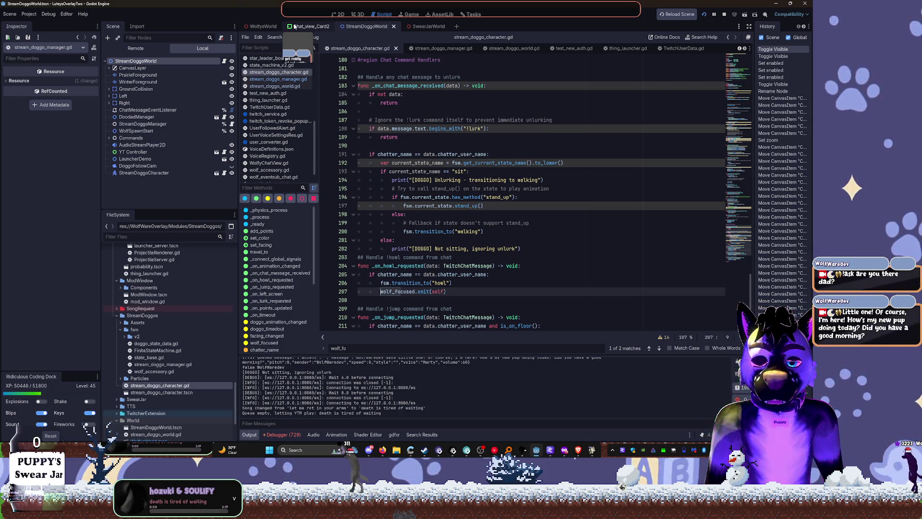
click(29, 13)
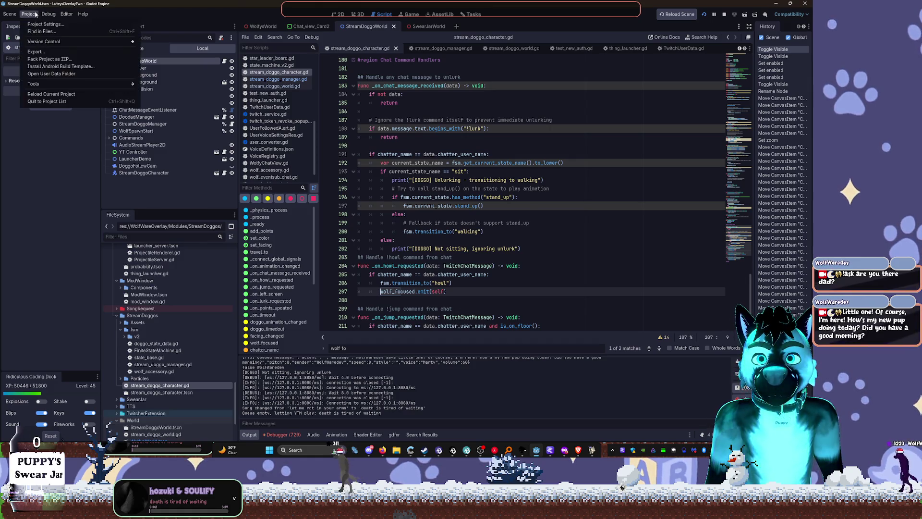
- Collapse LeaderBoard, Minigames, ModWindow, StreamDoggos, World, ZooDashboard, EventSubReactions, Chat and CaretakerBot folders
click(485, 156)
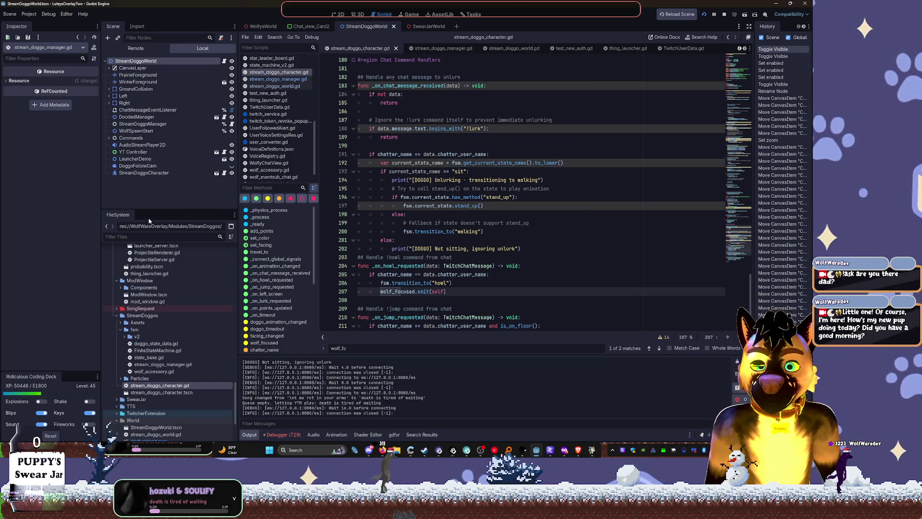
scroll(162, 308, up, 5)
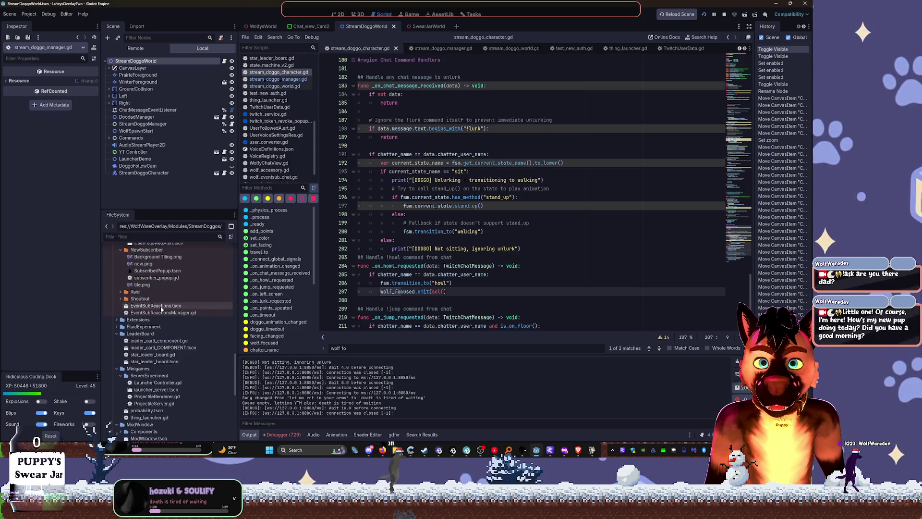
click(117, 333)
click(115, 340)
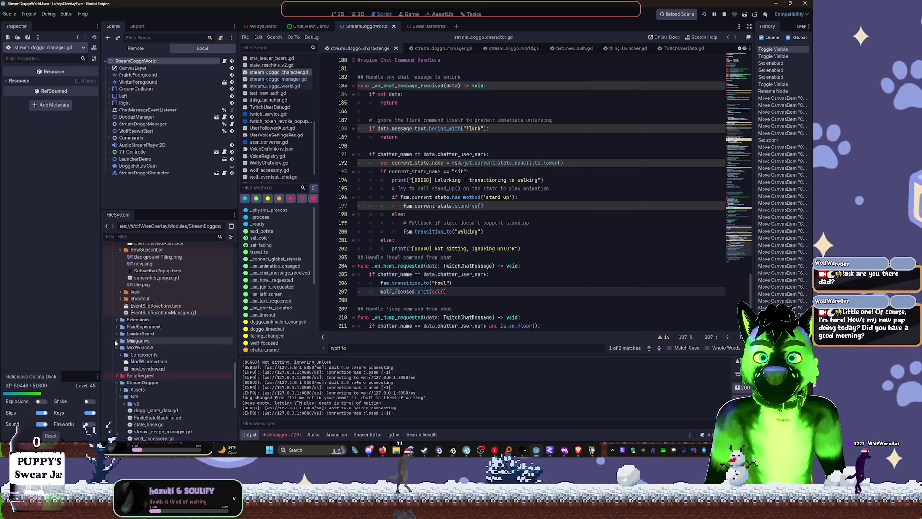
click(115, 347)
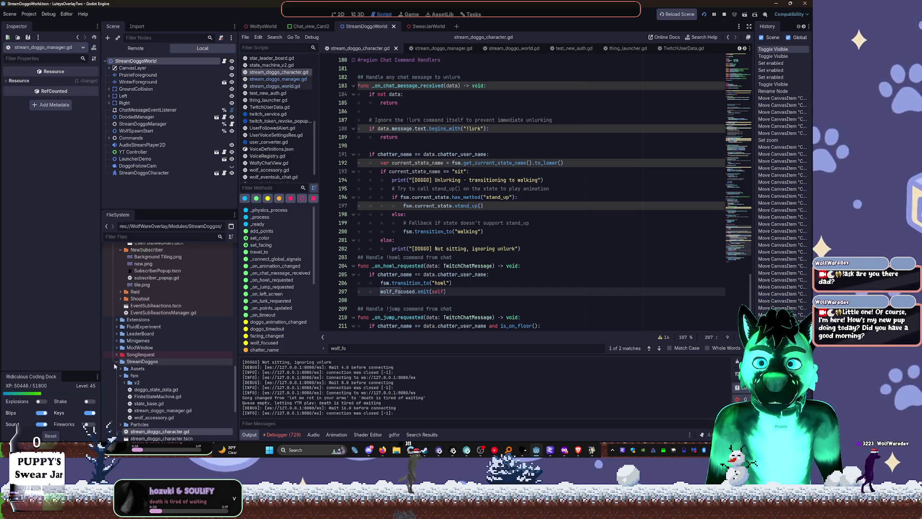
click(116, 361)
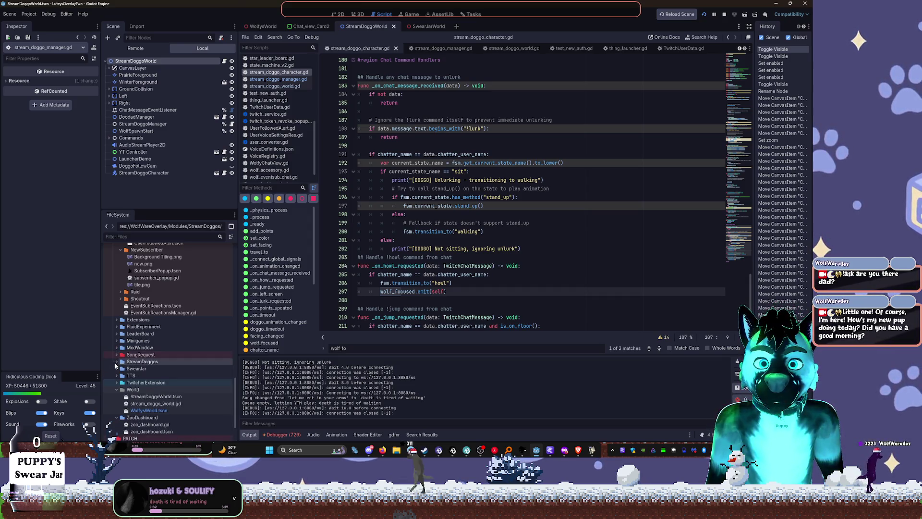
click(116, 391)
click(116, 396)
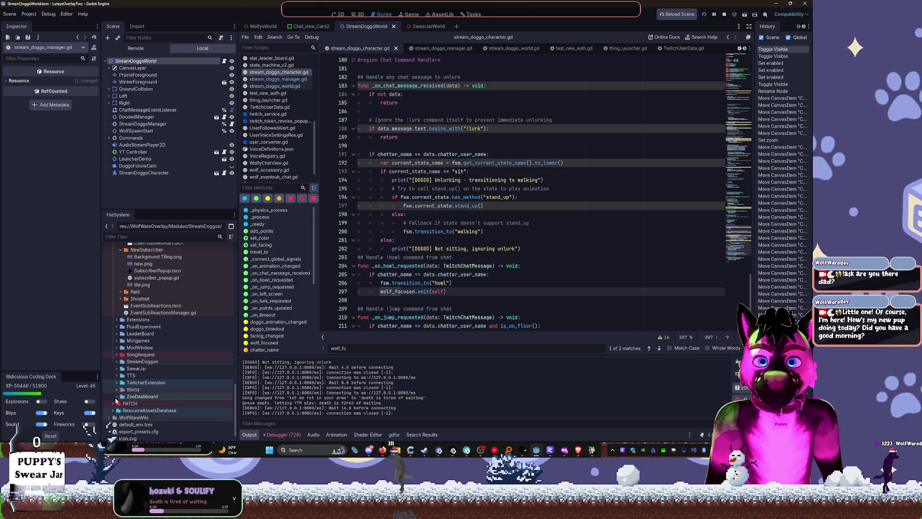
scroll(116, 400, up, 3)
click(117, 332)
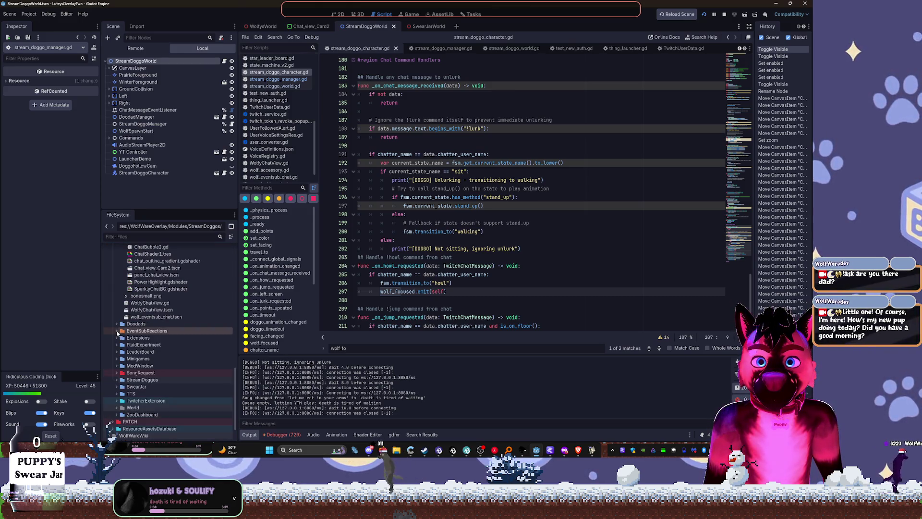
scroll(117, 331, up, 3)
click(116, 312)
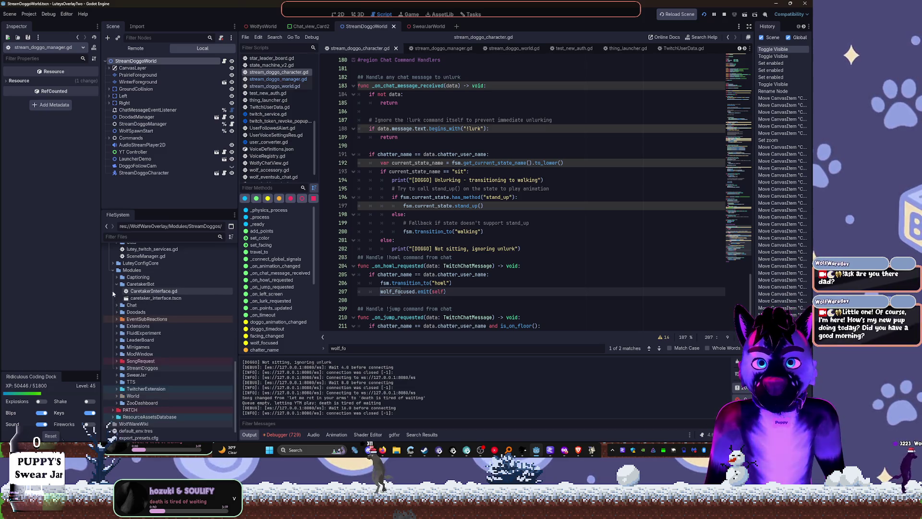
click(117, 284)
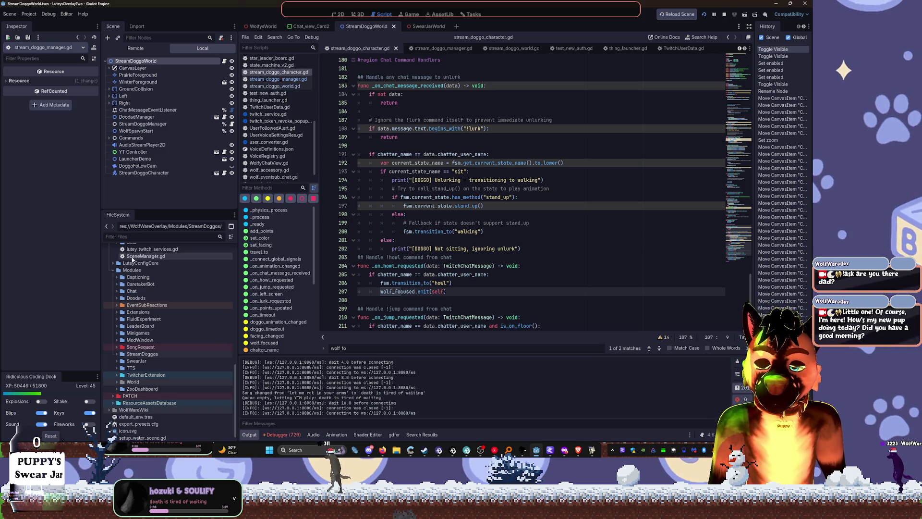
- Select DoggoFollowCam in the Scene tree to show its zoom 6.88 and position 1858, 1310
scroll(144, 296, up, 4)
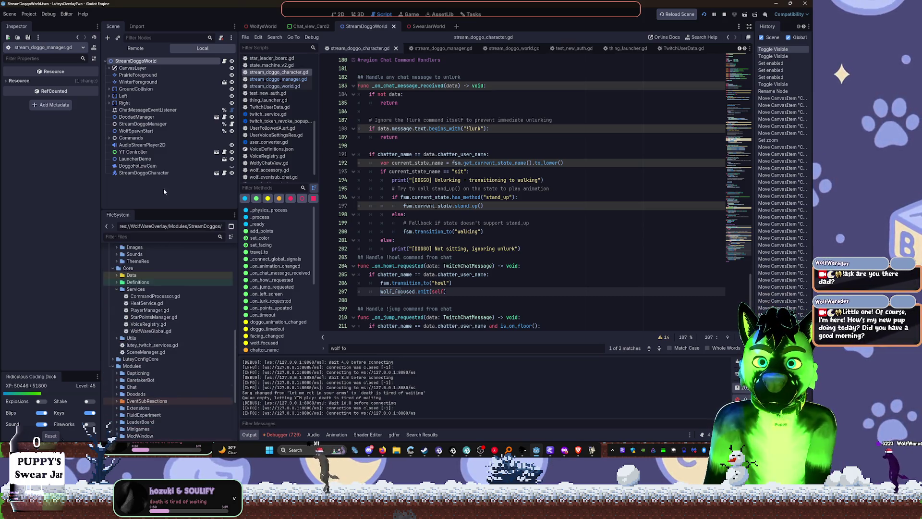
click(174, 173)
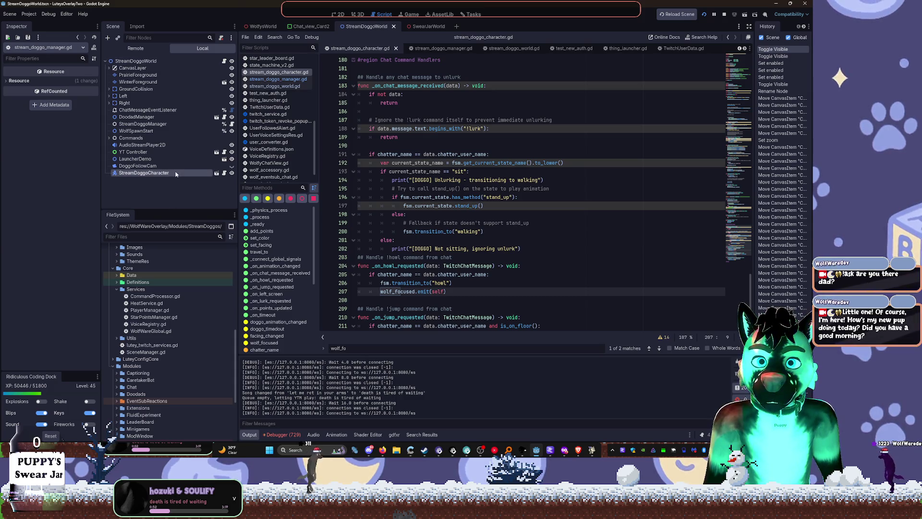
click(177, 166)
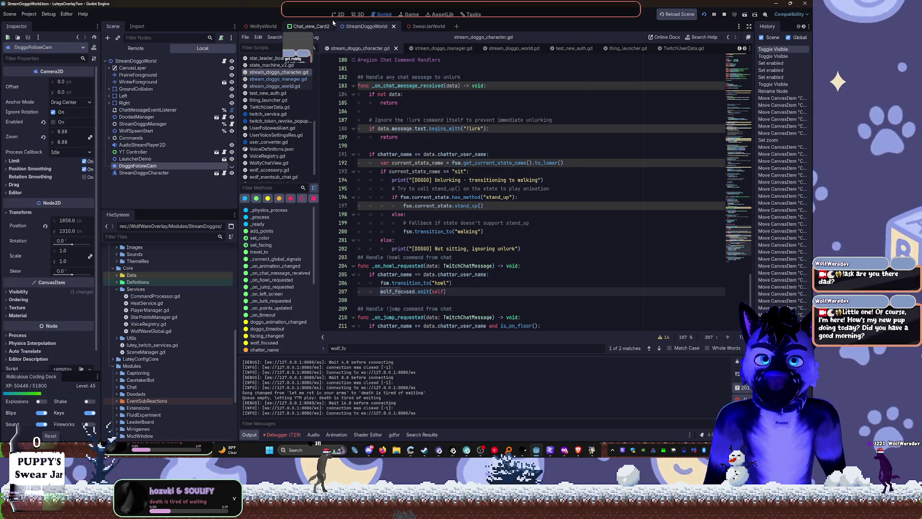
- Unhide DoggoFollowCam, attach a new doggo_follow_cam.gd Camera2D script, and select its template code
click(340, 14)
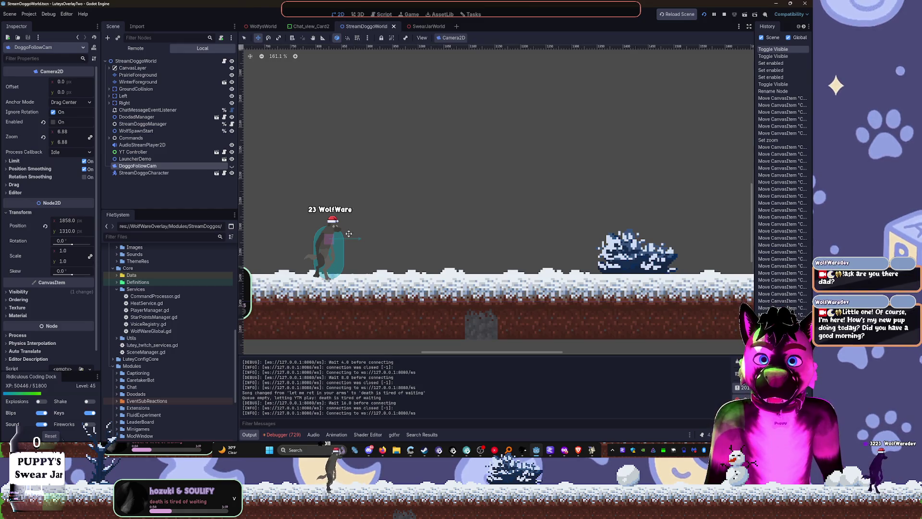
click(231, 166)
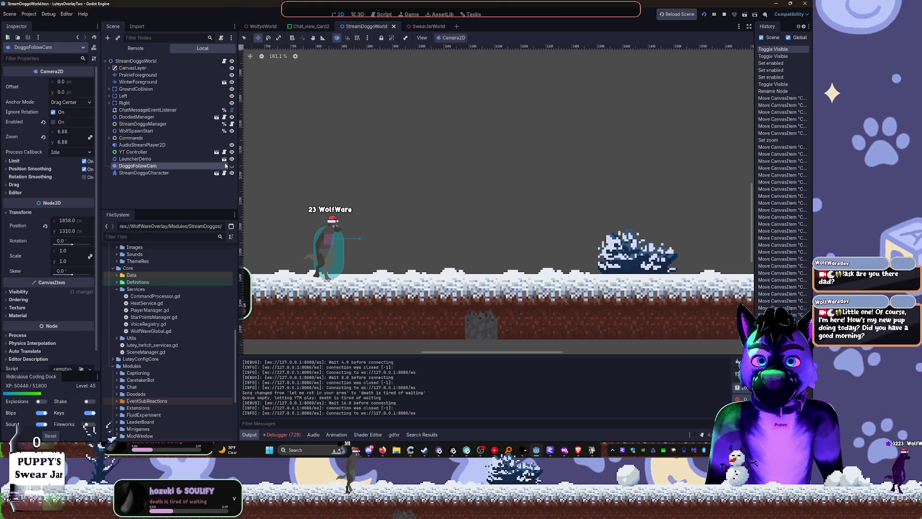
click(221, 38)
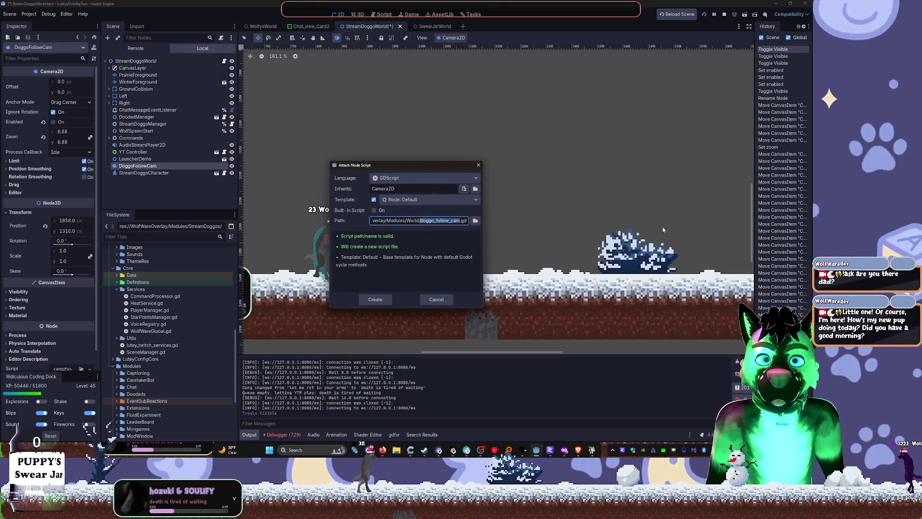
click(375, 299)
drag(407, 154, 358, 77)
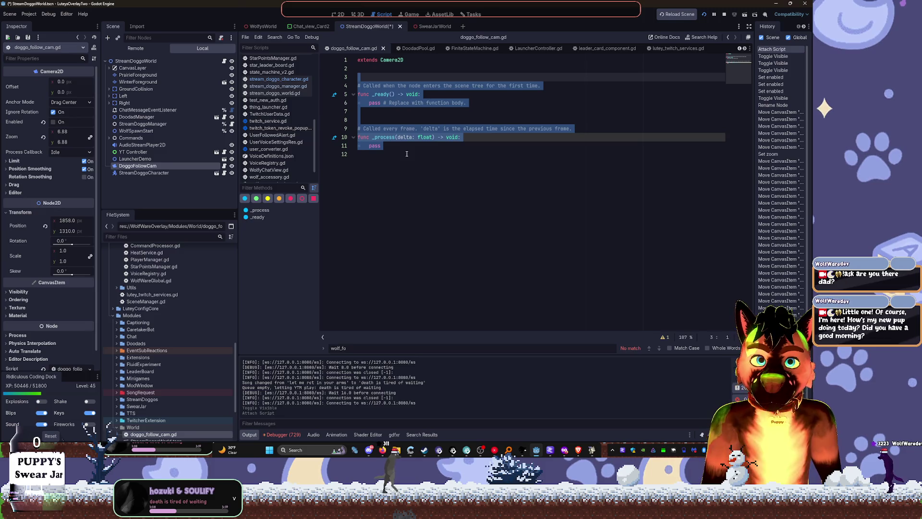
- Delete the unused _ready function and the placeholder pass from _process
click(406, 154)
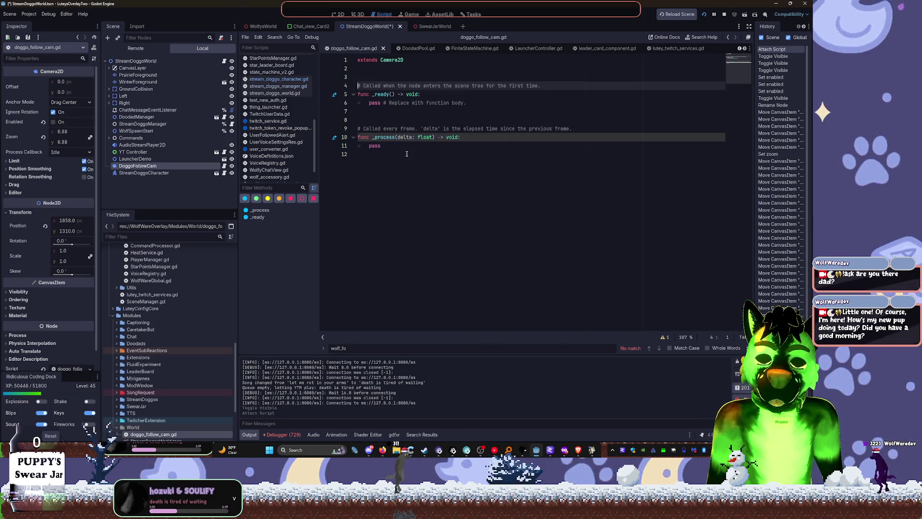
drag(361, 120, 341, 87)
key(BackSpace)
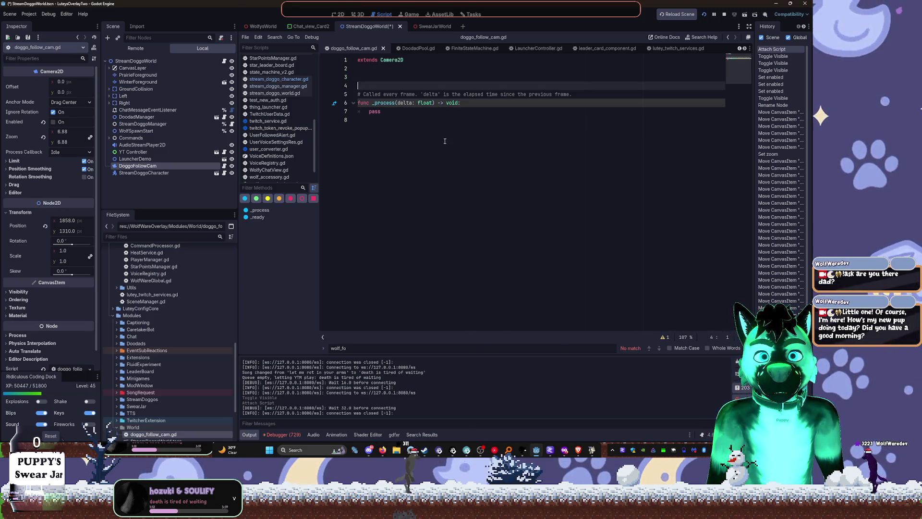
click(406, 112)
key(shift+End)
key(BackSpace)
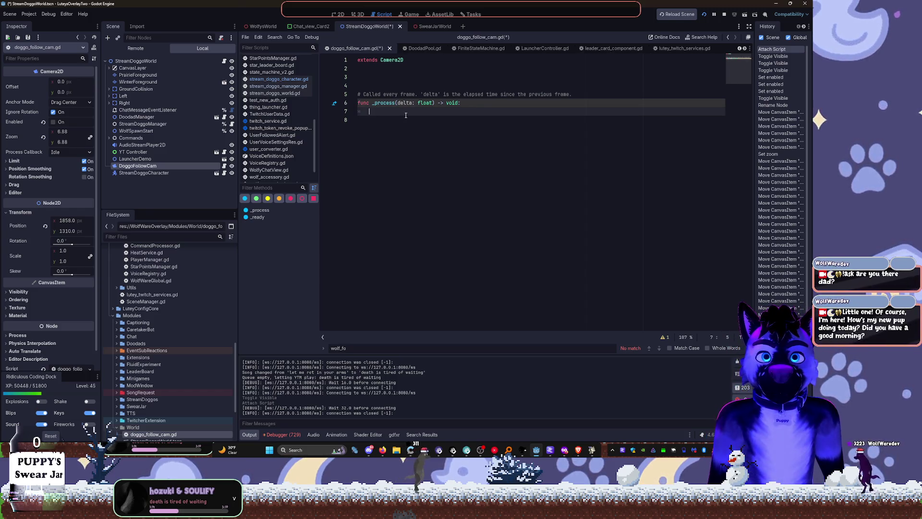
- Write move_toward(position, target.position, delta * speed) inside _process
text(position)
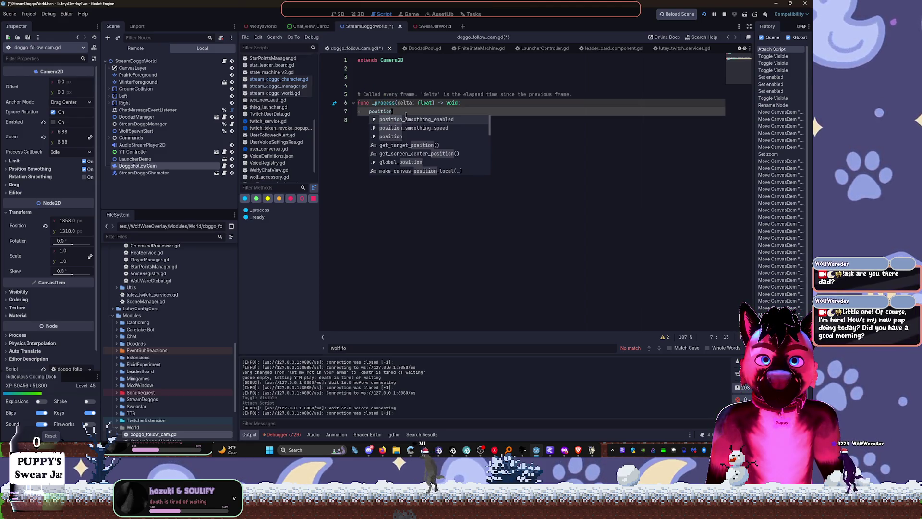
key(shift+Up)
key(shift+Up)
key(shift+Up)
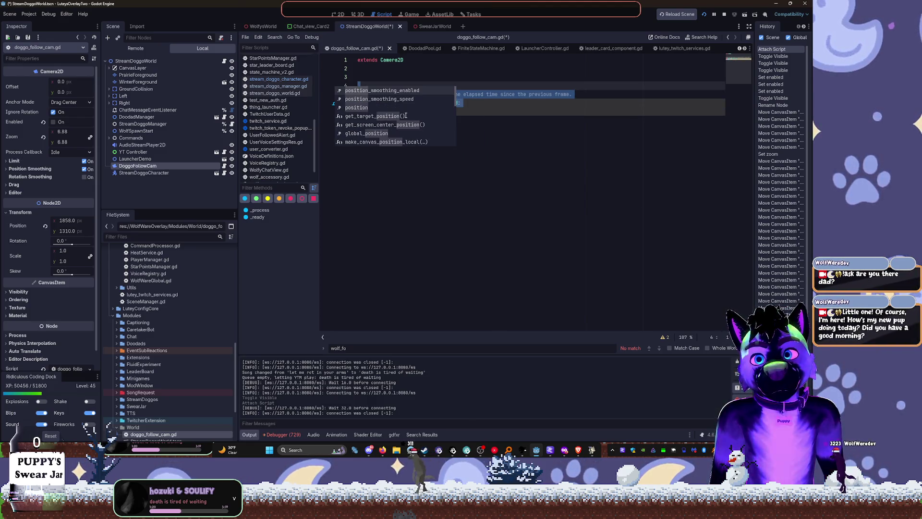
key(Escape)
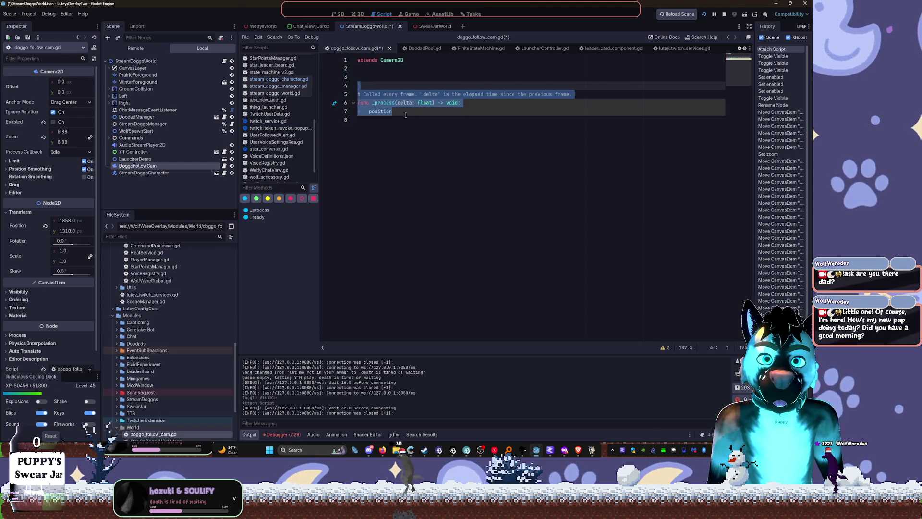
click(425, 114)
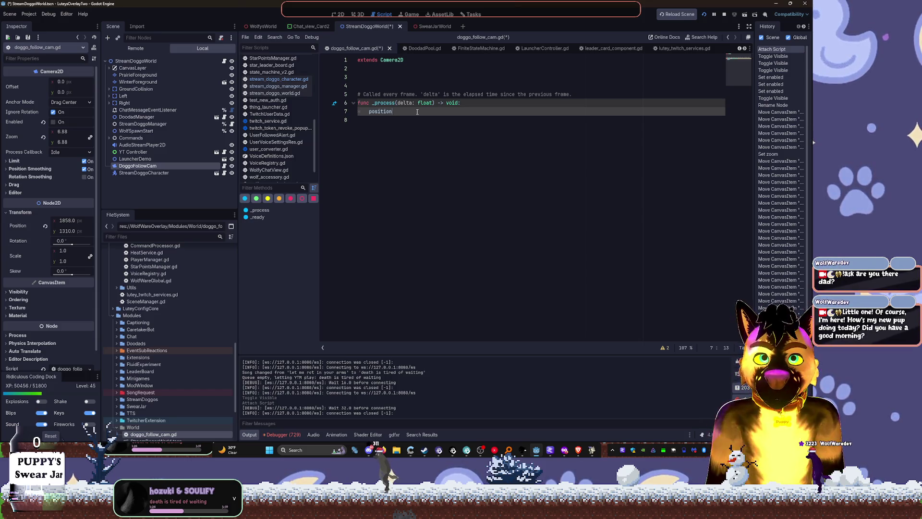
key(BackSpace)
key(BackSpace)
key(BackSpace)
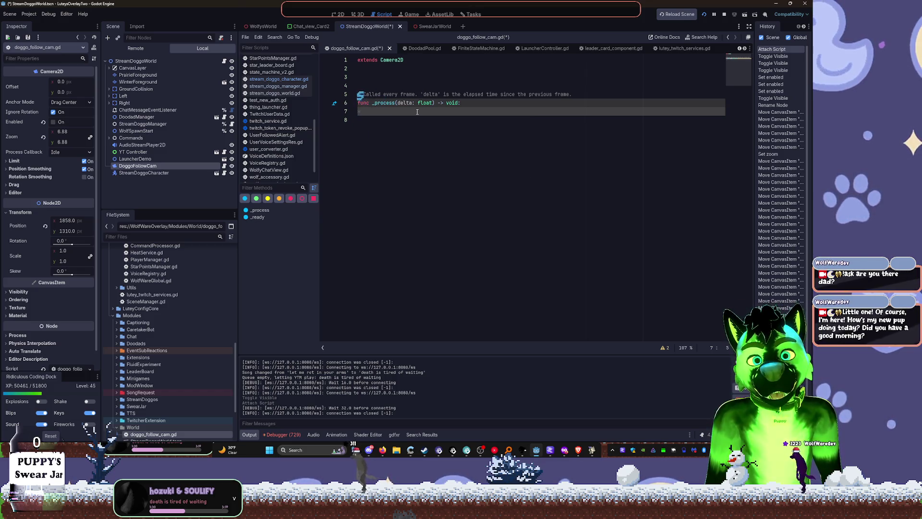
text(osition)
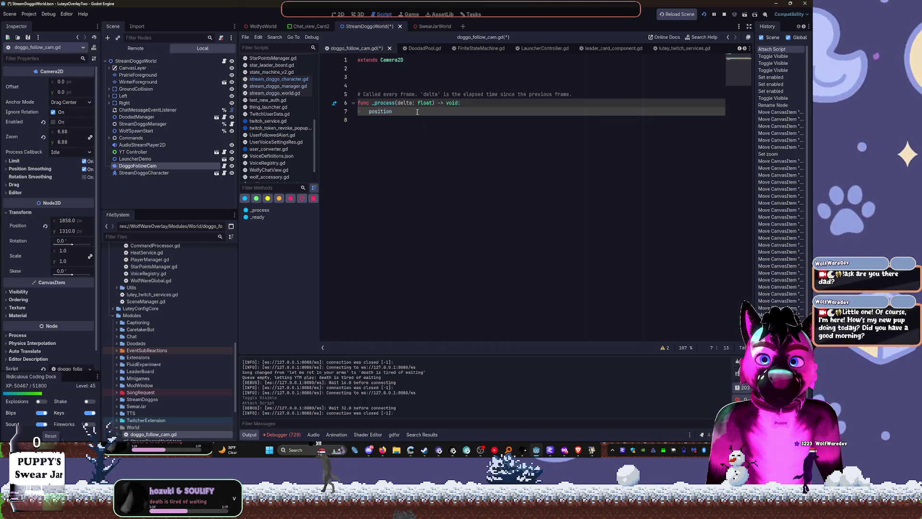
text(m)
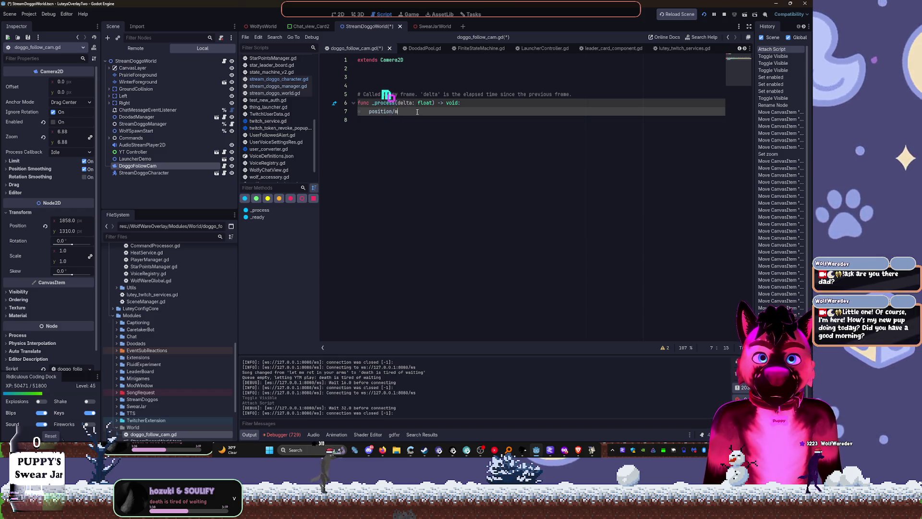
text(move_)
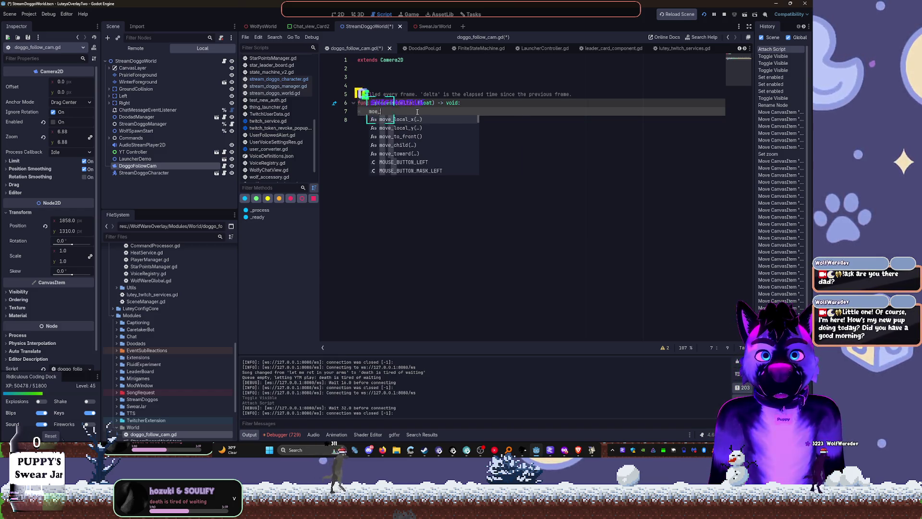
text(tow)
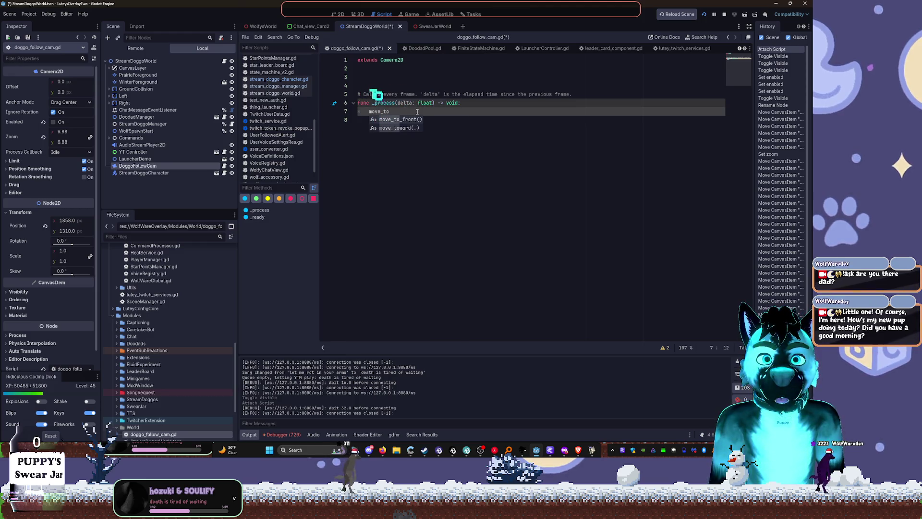
key(Return)
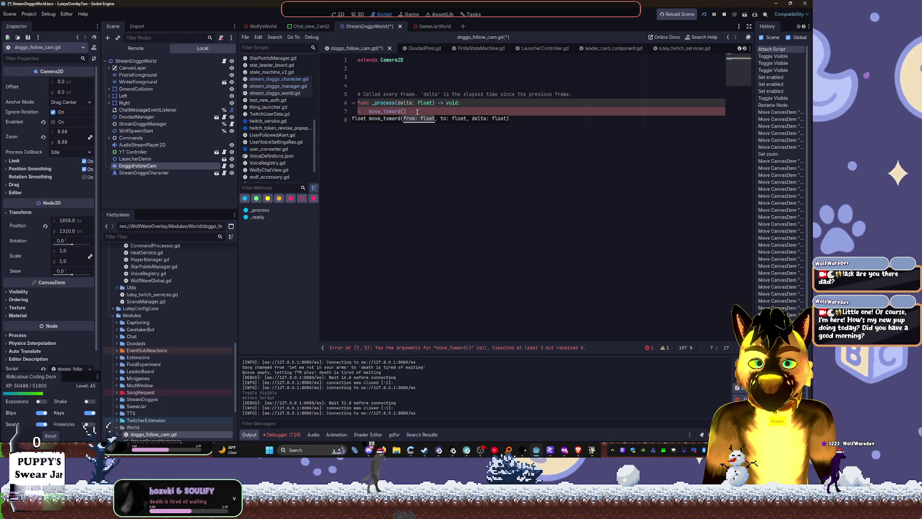
text(pos)
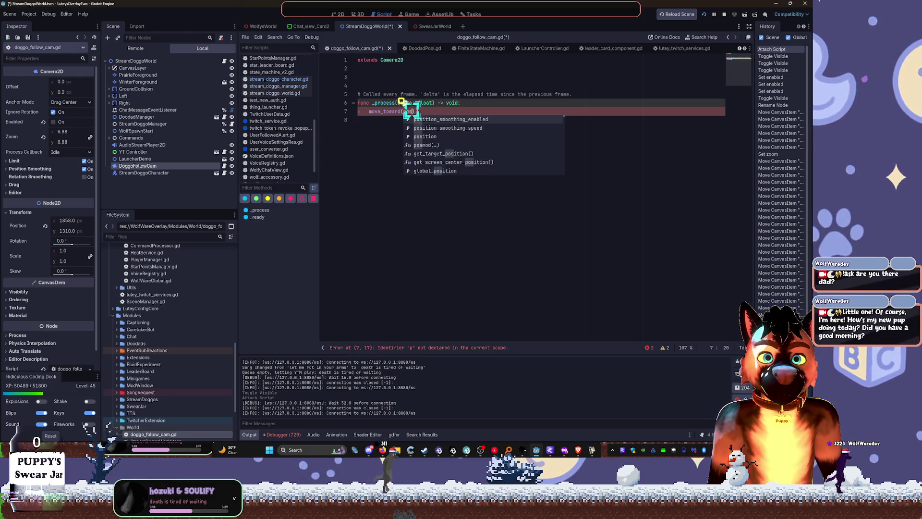
text(i)
key(Return)
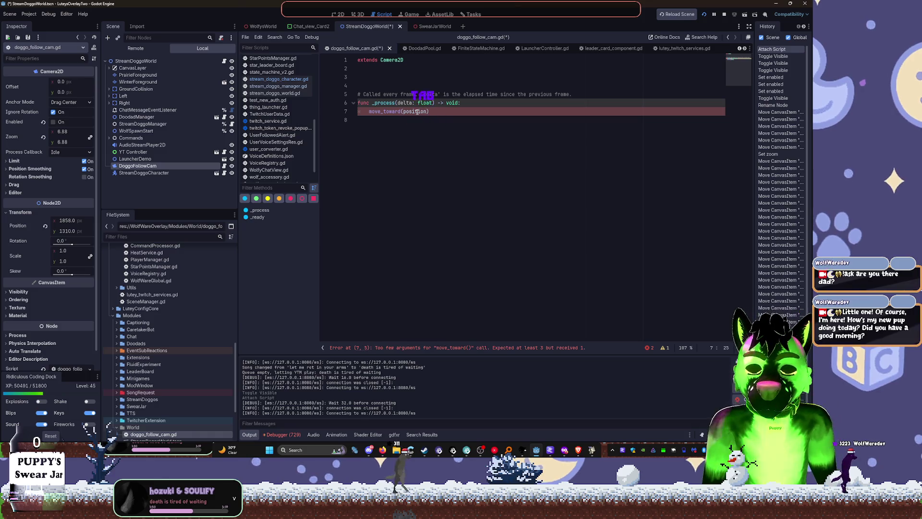
text(,target)
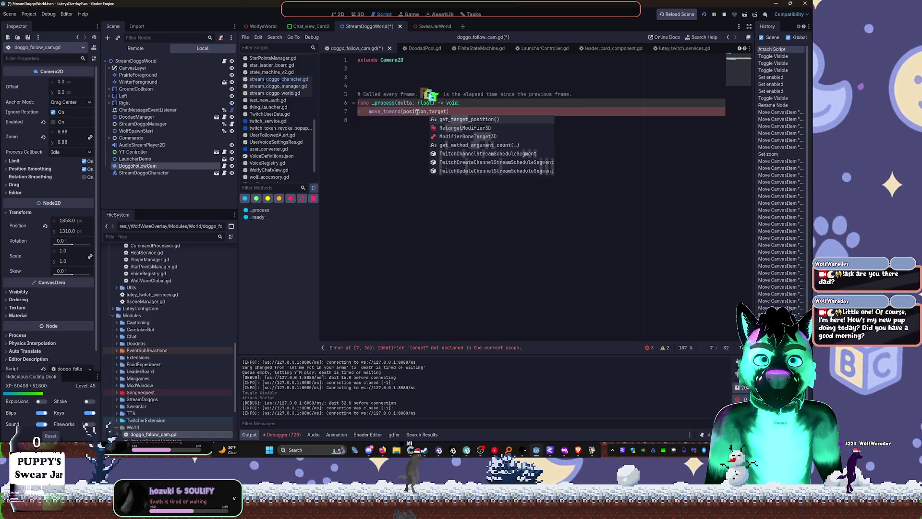
text(.p)
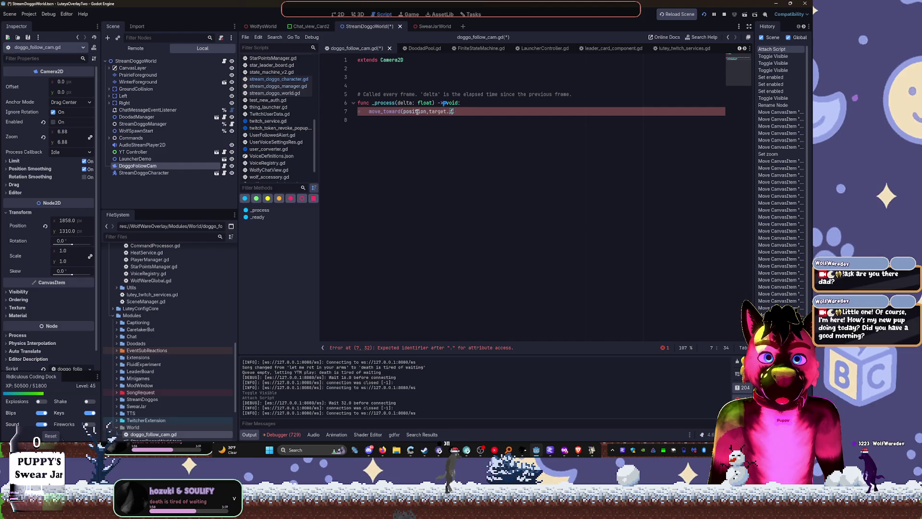
text(osition,)
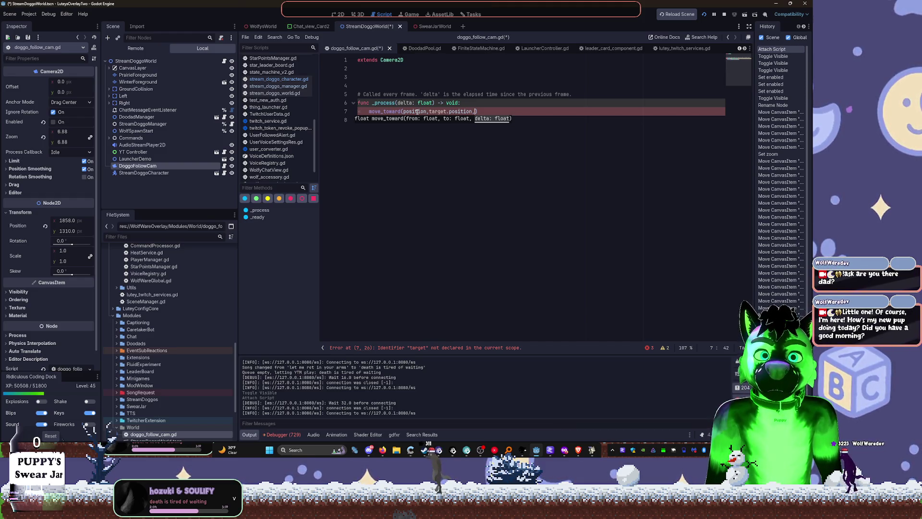
text(delta * )
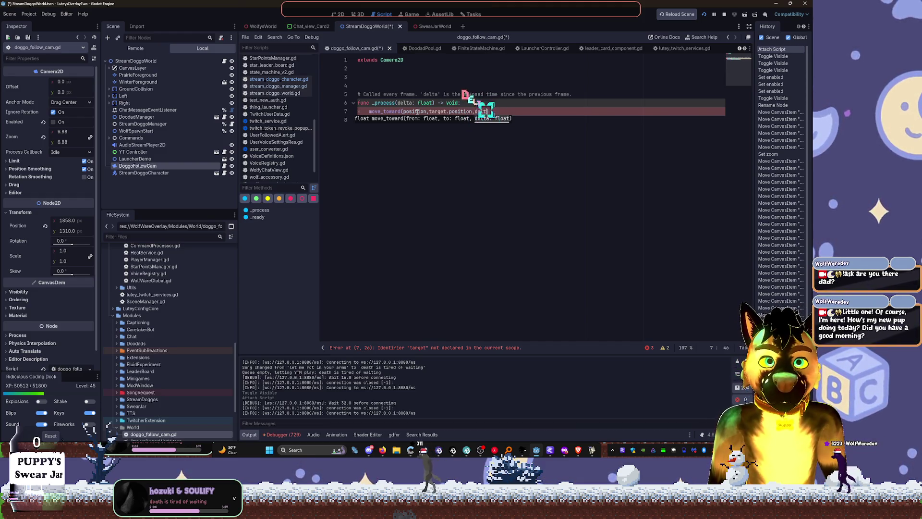
text(speed)
key(Up)
key(Up)
key(Up)
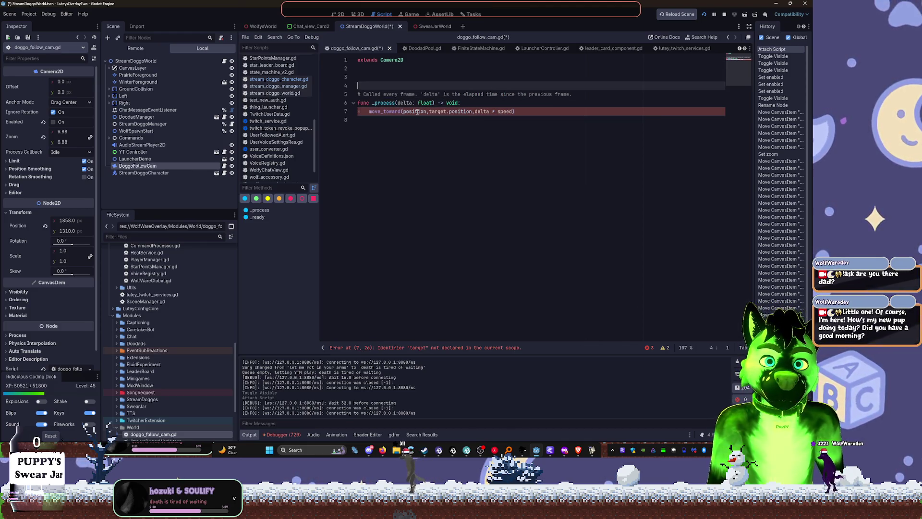
text(var speed)
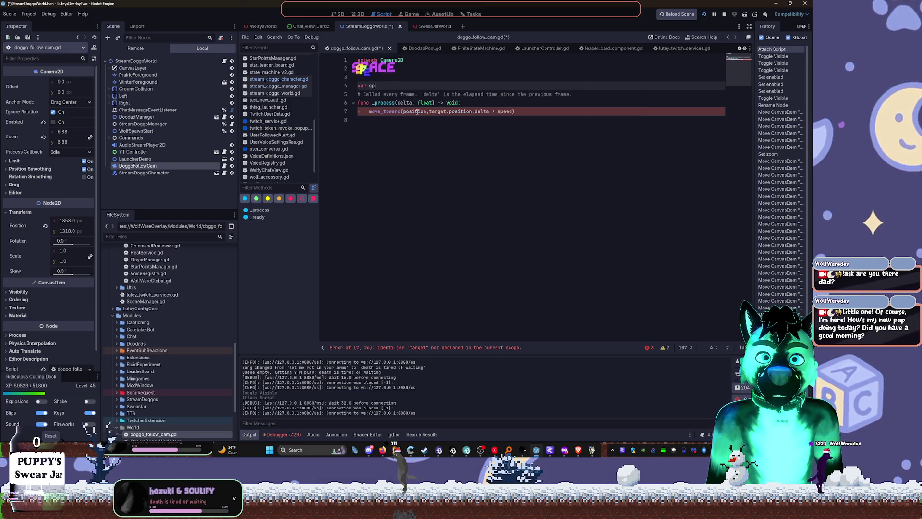
text( : )
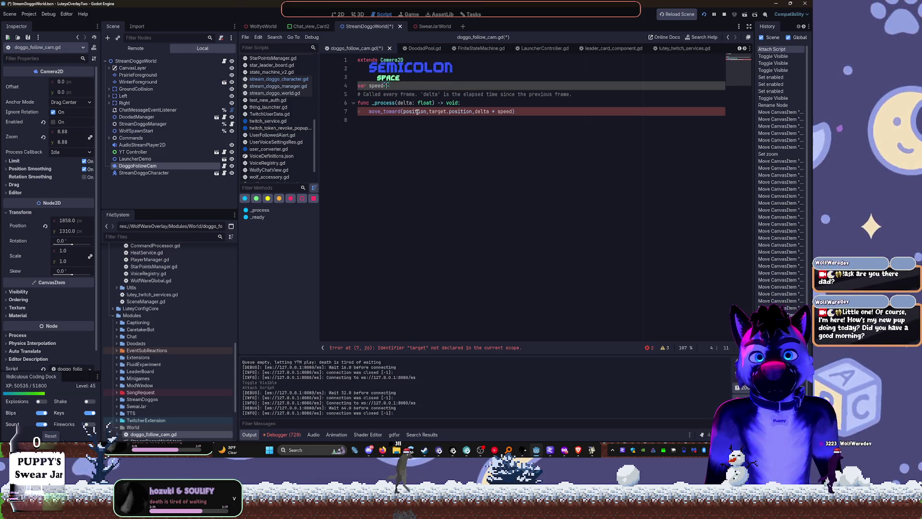
text(= 1)
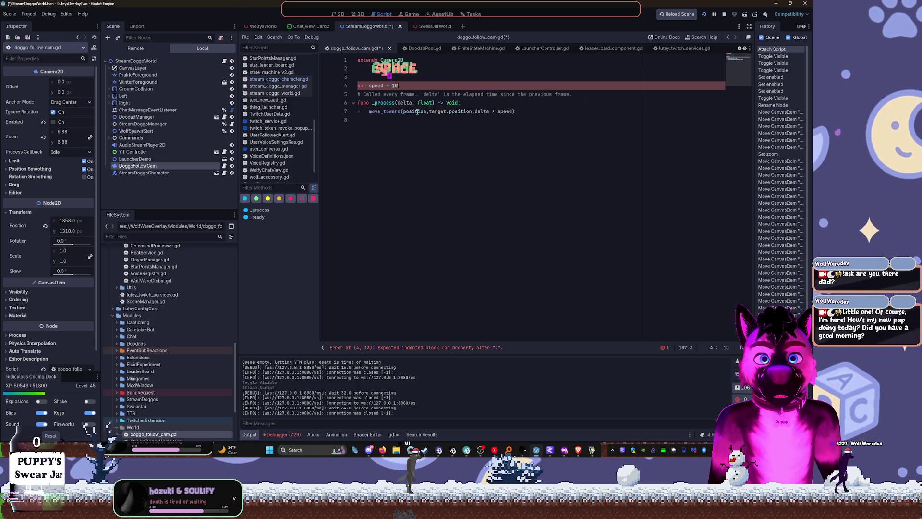
text(0)
key(Return)
key(Return)
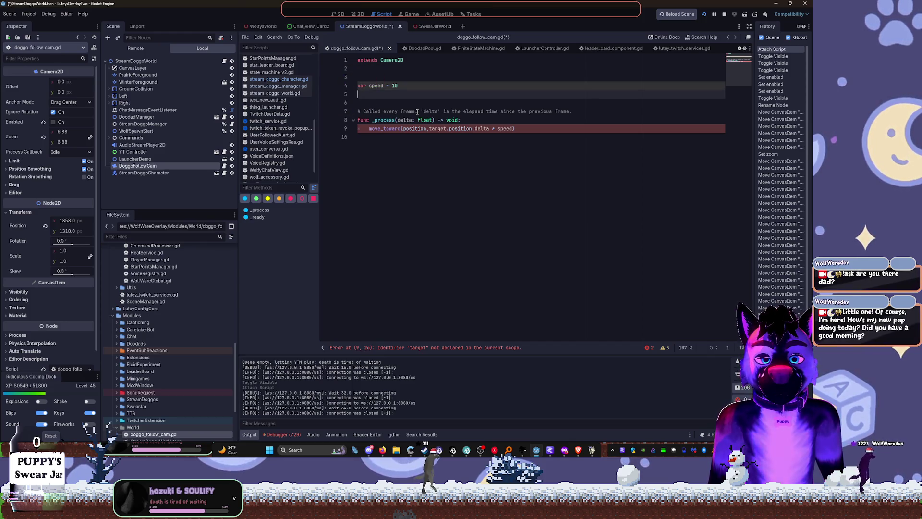
text(ar target)
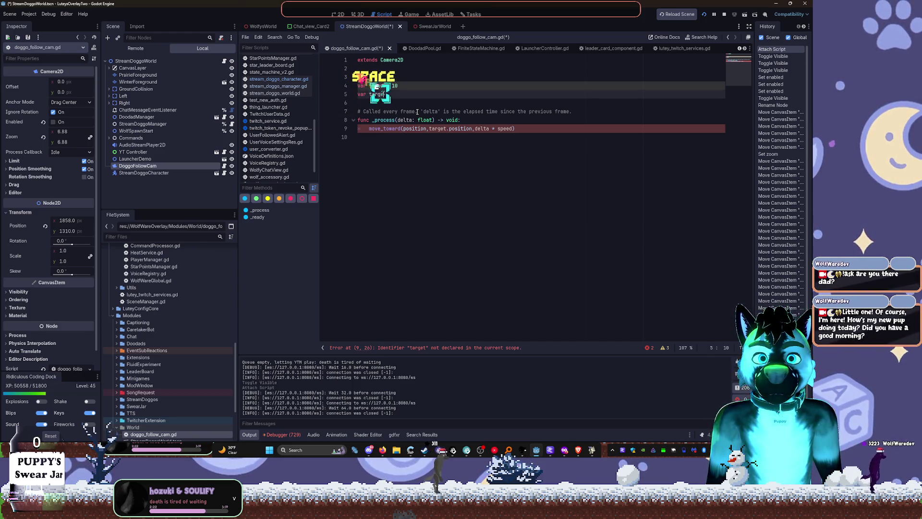
key(Home)
text(@export)
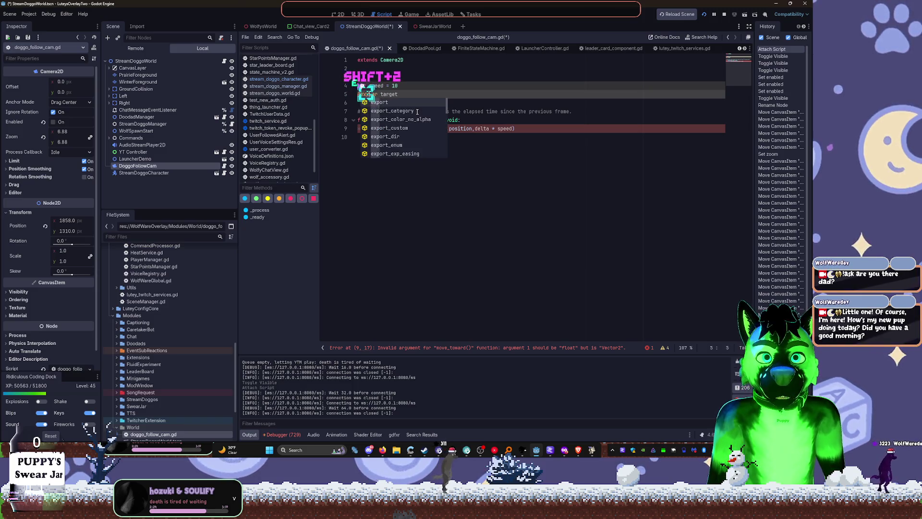
key(End)
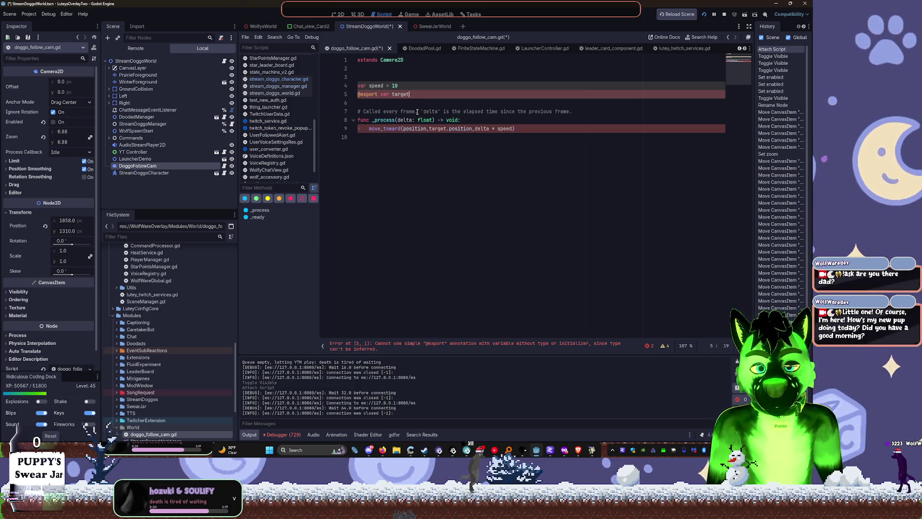
text(:)
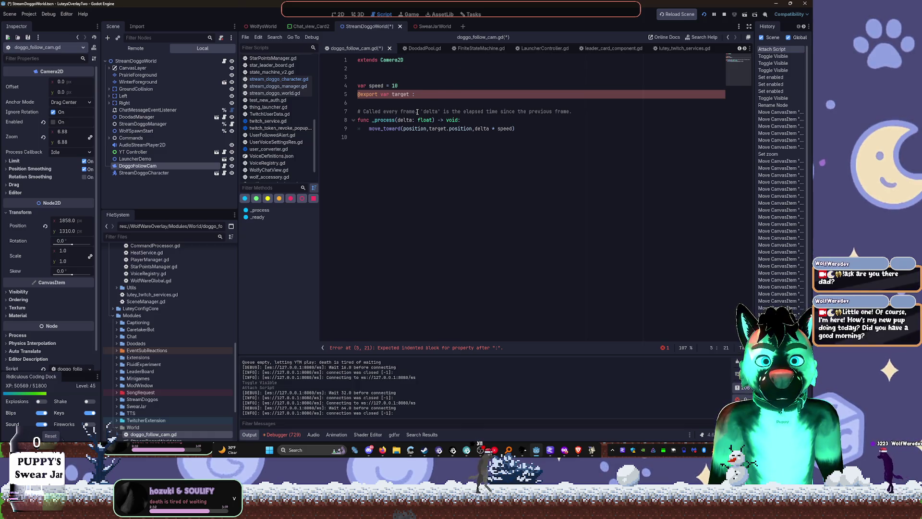
text( Node)
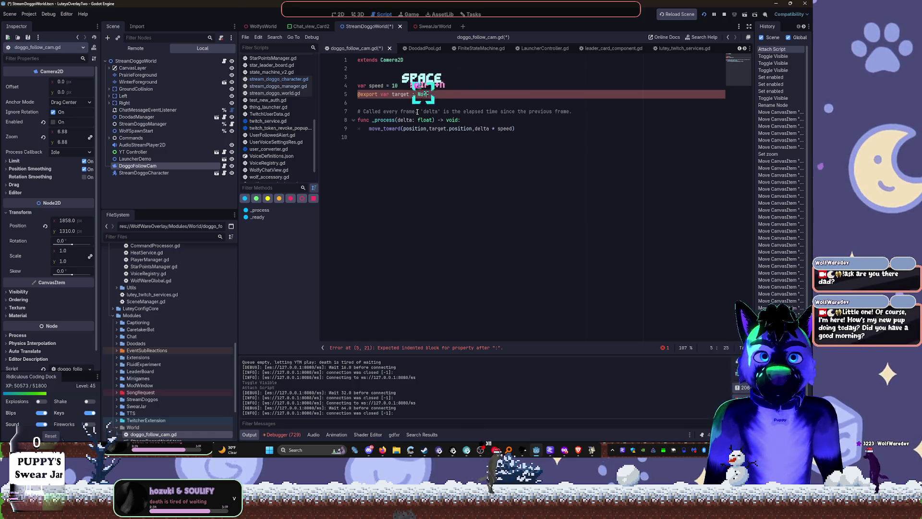
key(Escape)
click(544, 191)
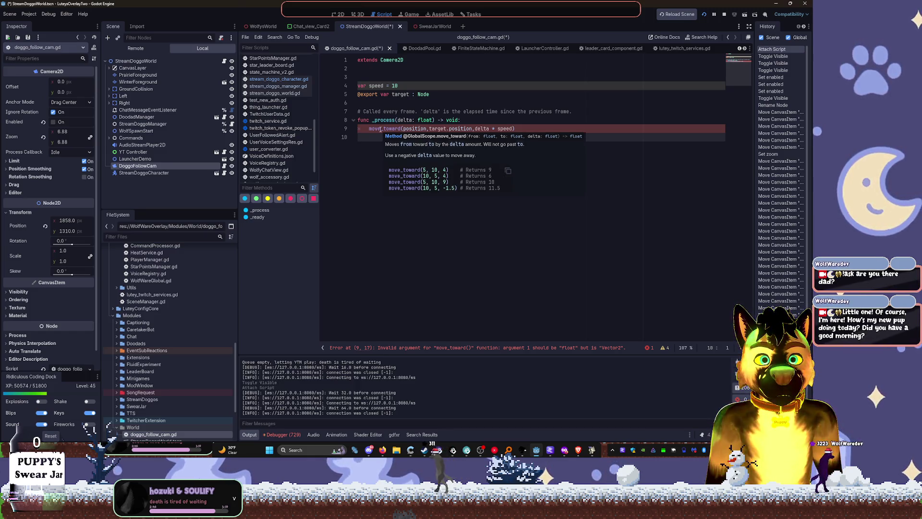
- Remove the position argument from the move_toward call
mouse_move(384, 130)
mouse_move(402, 128)
mouse_down()
mouse_move(450, 129)
mouse_move(429, 129)
mouse_up()
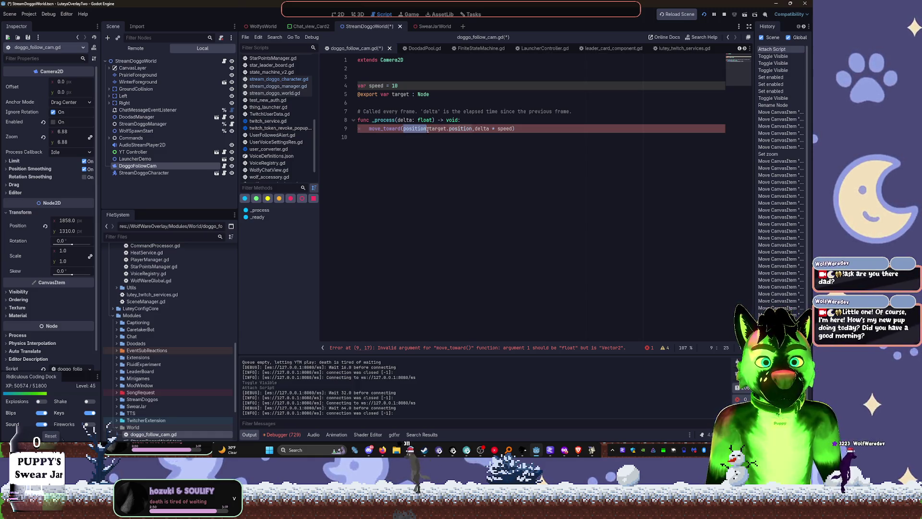
key(BackSpace)
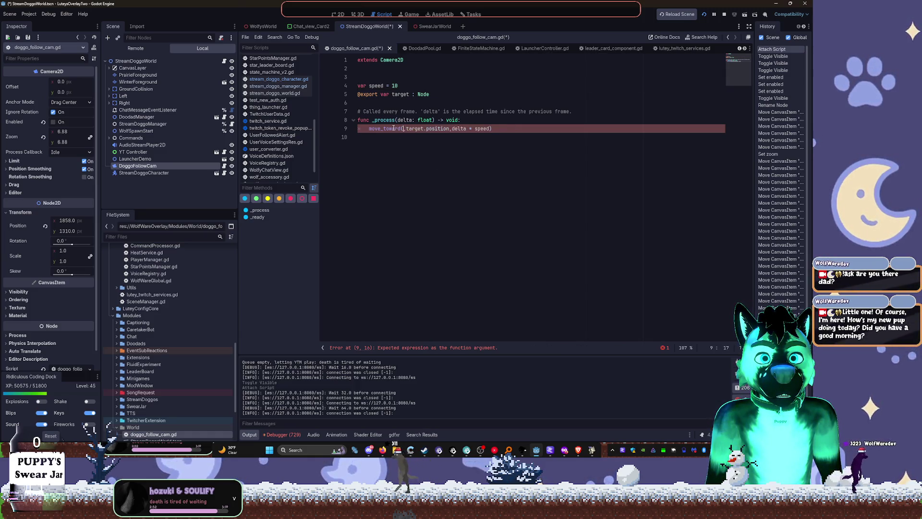
ctrl+click(386, 129)
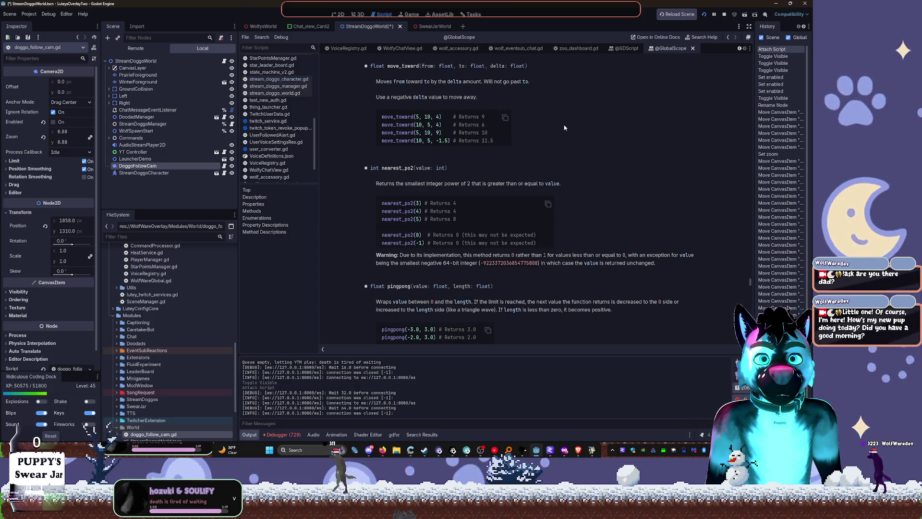
scroll(488, 113, up, 3)
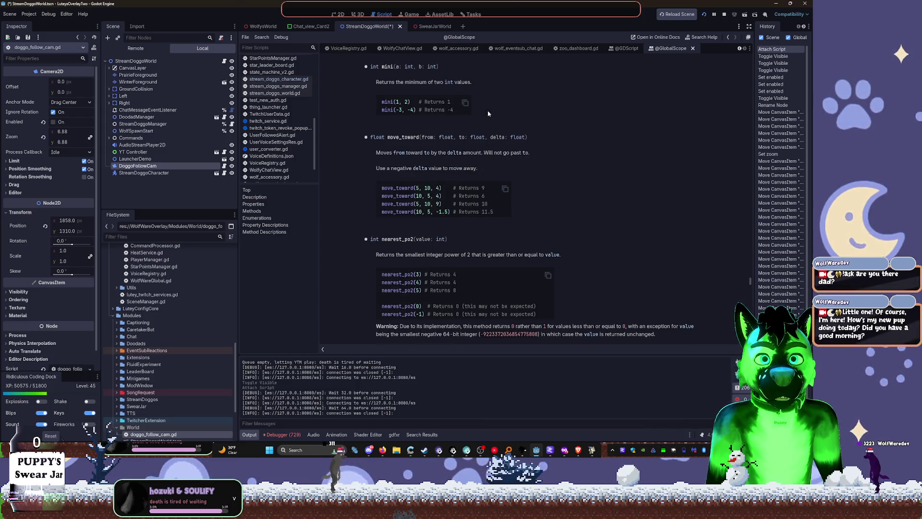
scroll(501, 134, up, 20)
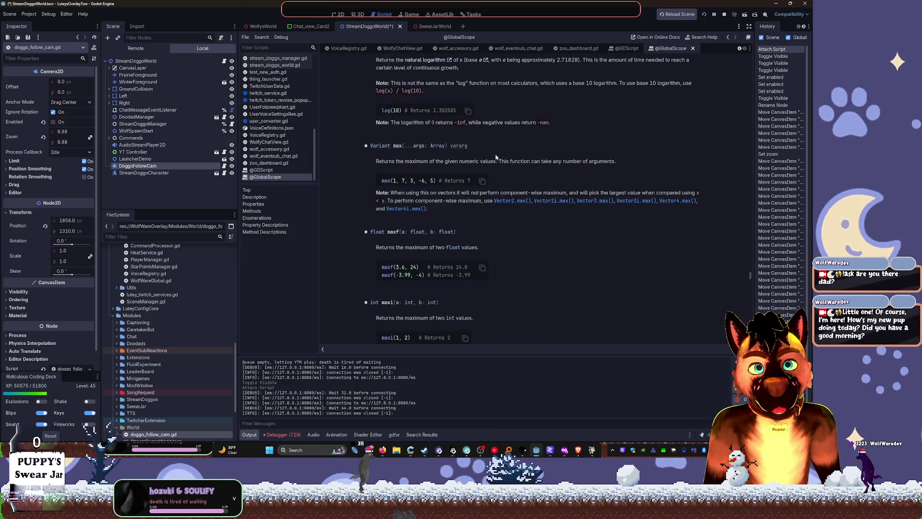
scroll(527, 168, down, 20)
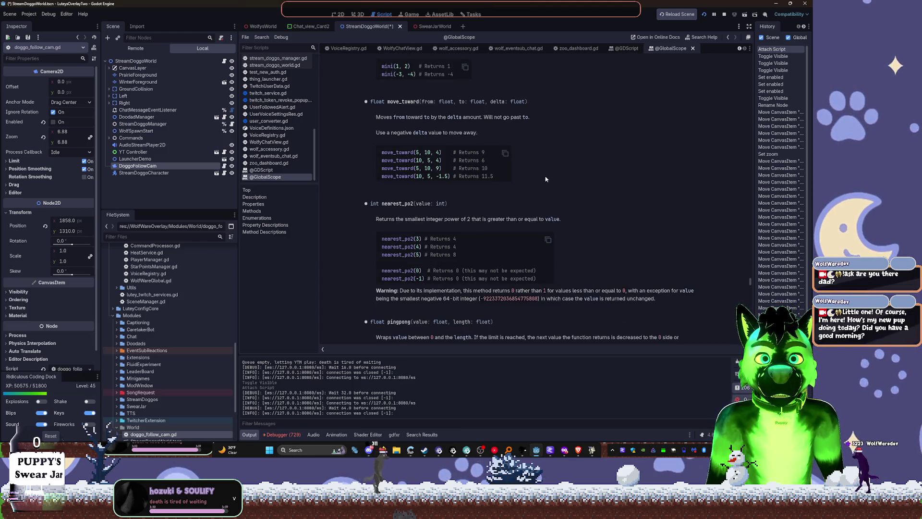
scroll(547, 174, down, 1)
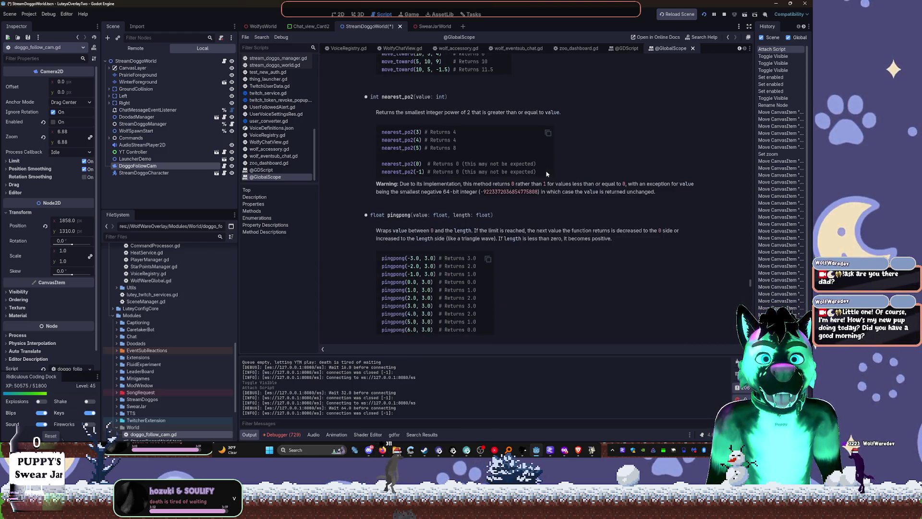
scroll(547, 174, down, 1)
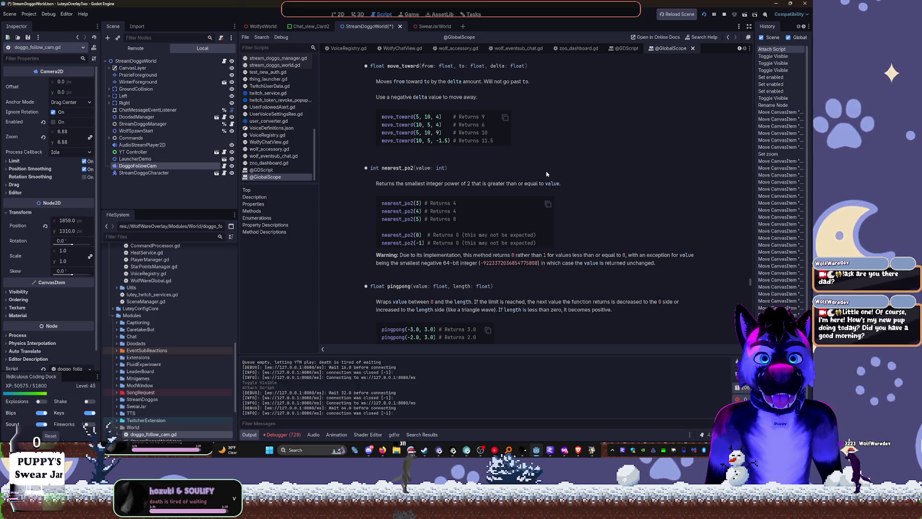
key(alt+Left)
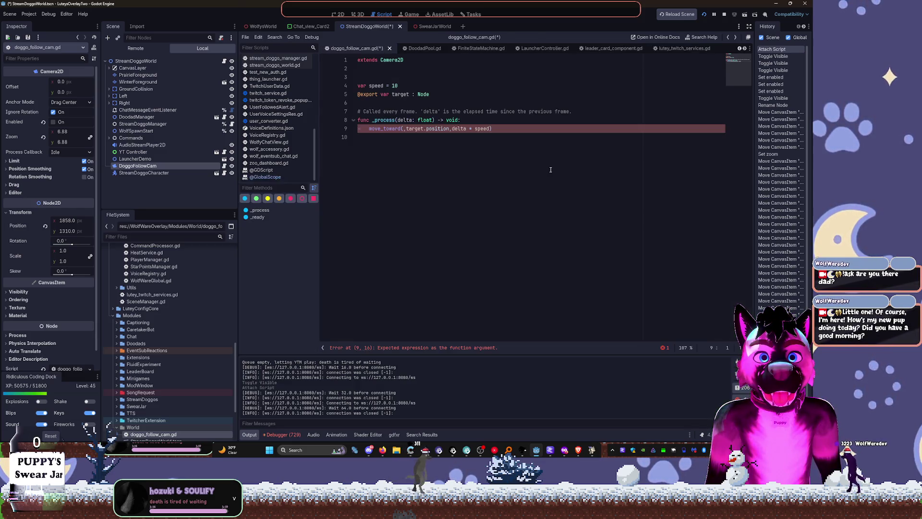
- Attempt a rewrite of the move_toward line, then undo it
click(404, 128)
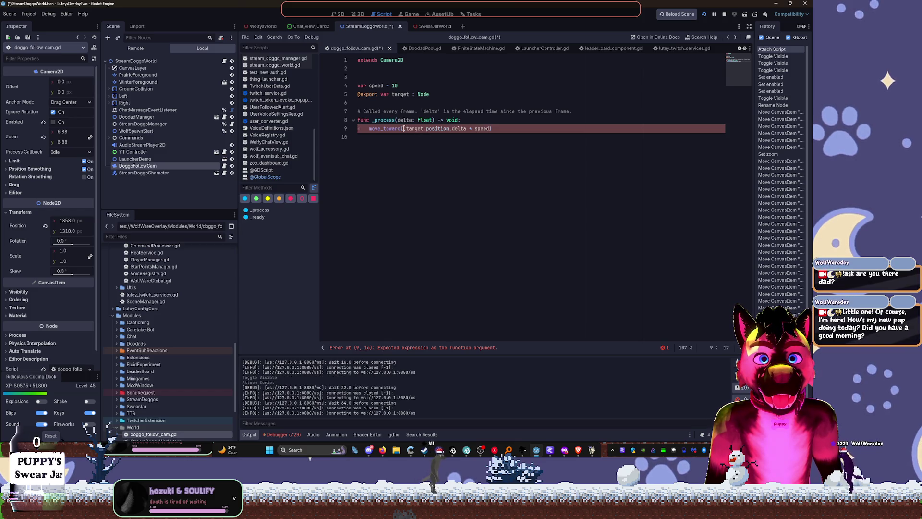
text(po,)
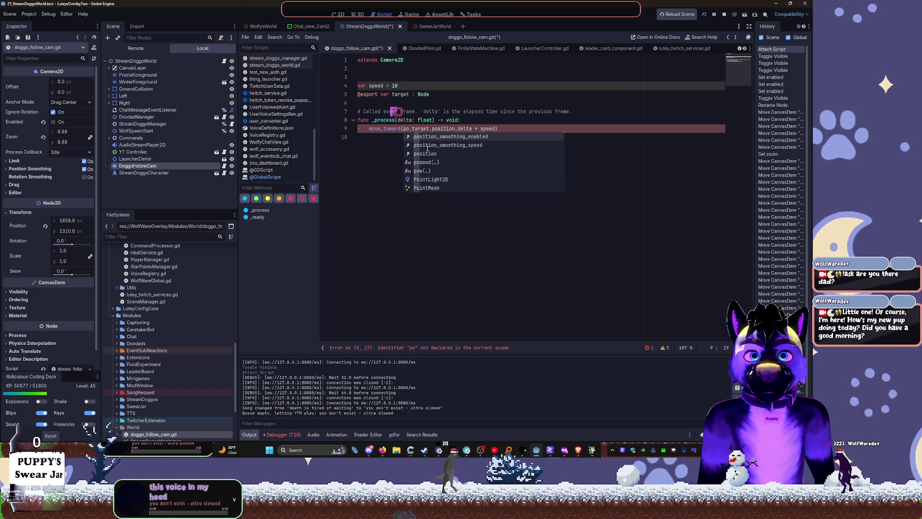
key(BackSpace)
key(BackSpace)
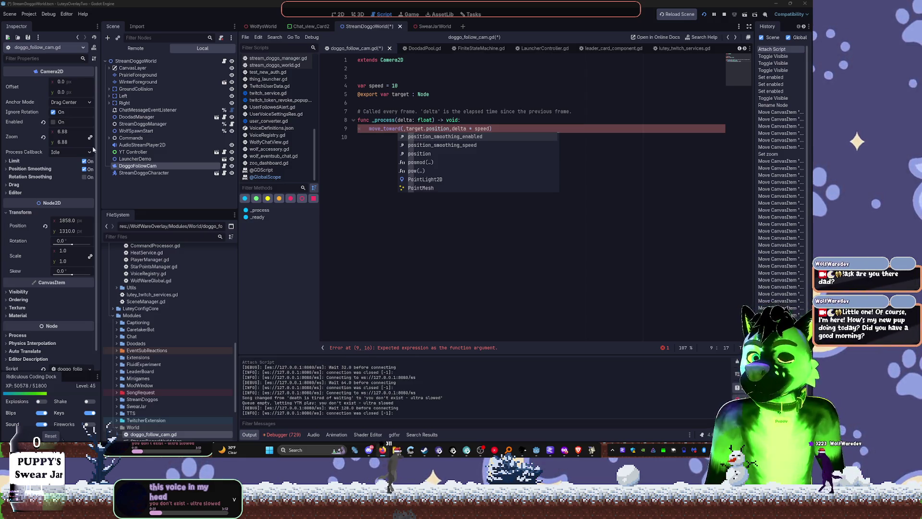
key(Escape)
key(Home)
key(shift+End)
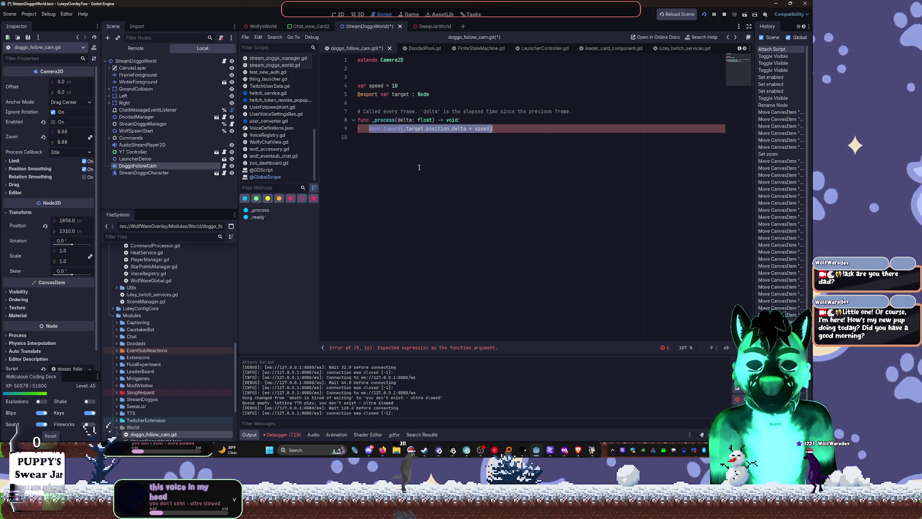
text(position.move)
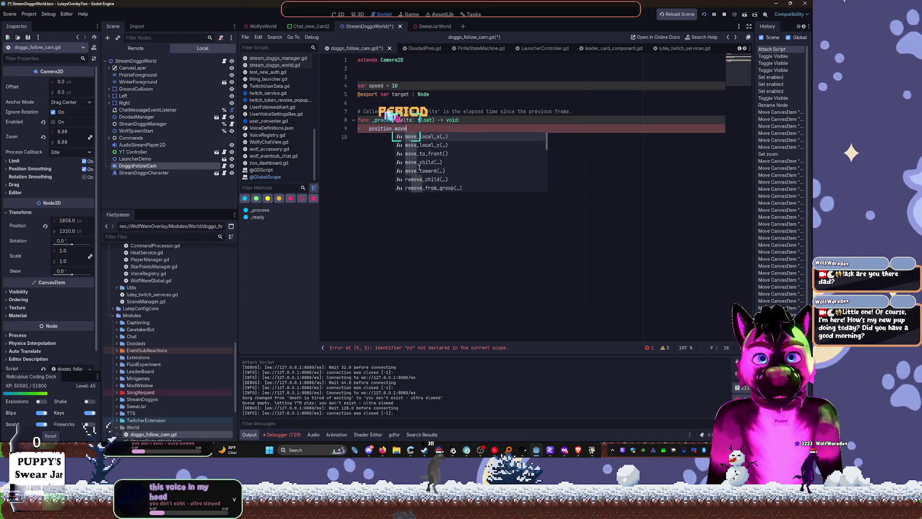
text(_)
key(Tab)
key(ctrl+z)
key(ctrl+z)
key(ctrl+z)
- Change line 9 to position.move_toward(target.position, delta*speed) and save the script
text(po)
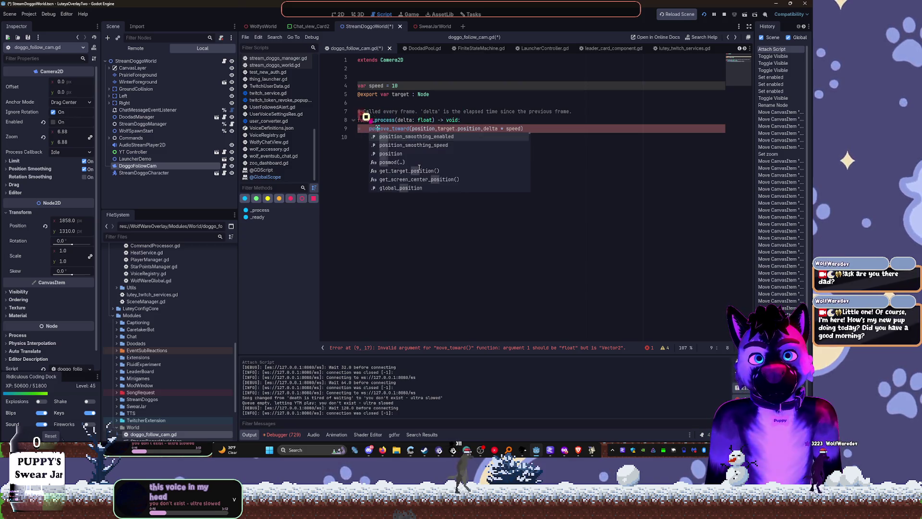
text(sition.)
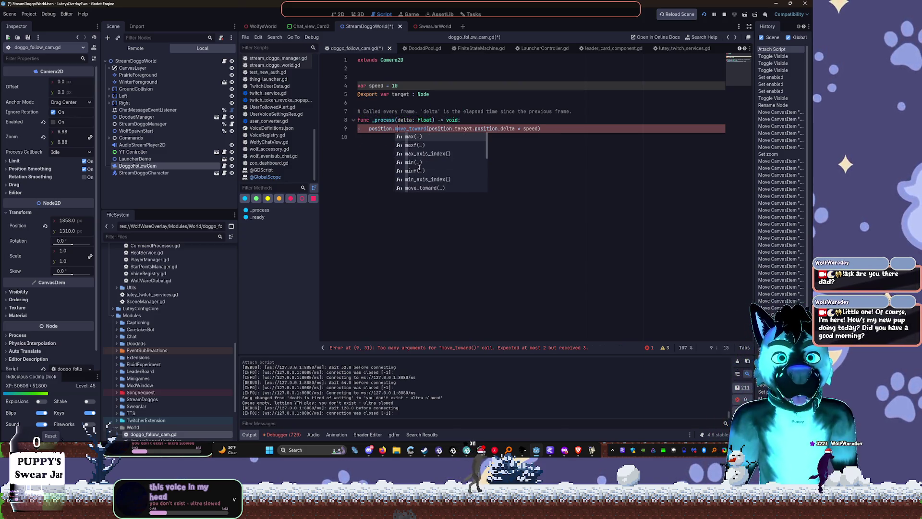
key(Right)
key(Right)
key(Right)
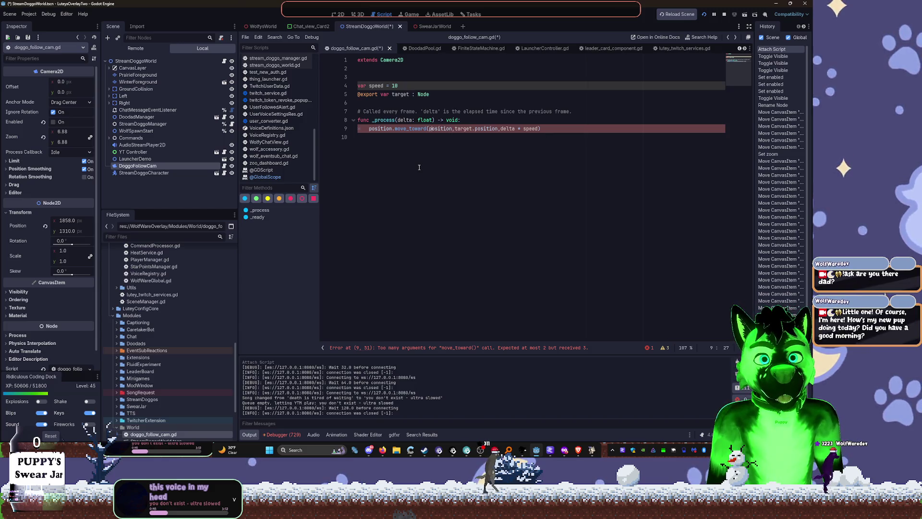
key(shift+End)
key(shift+Left)
key(BackSpace)
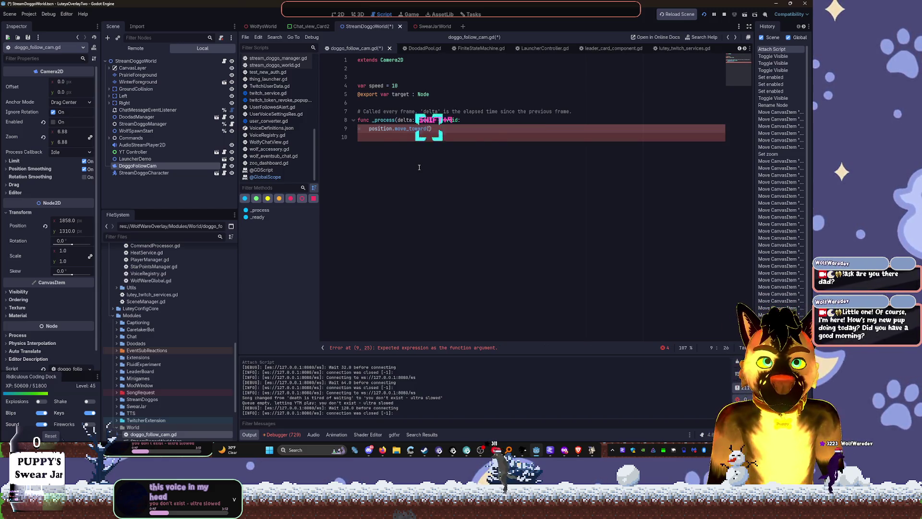
text(()
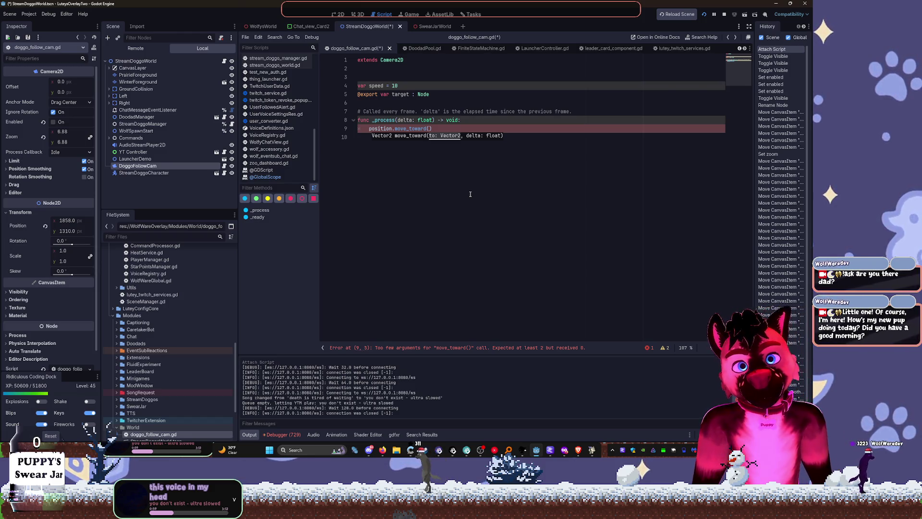
text(target.position)
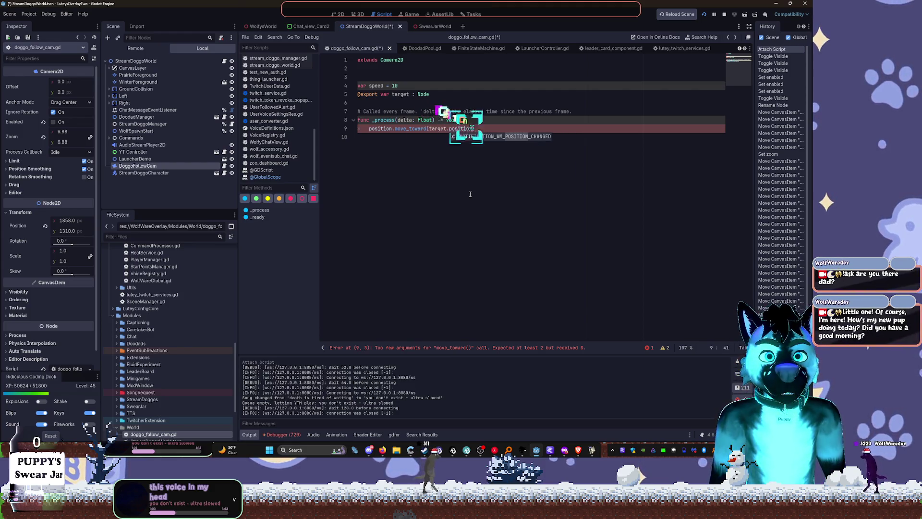
text(,)
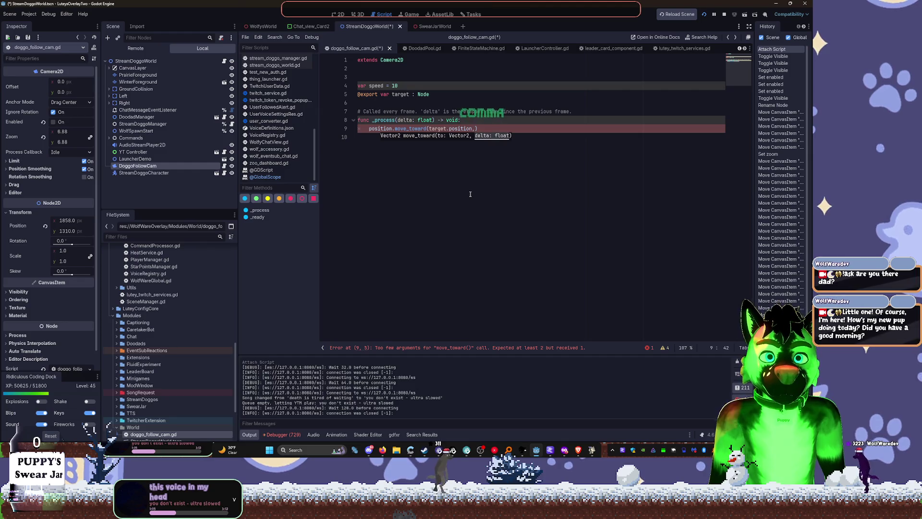
text(delta))
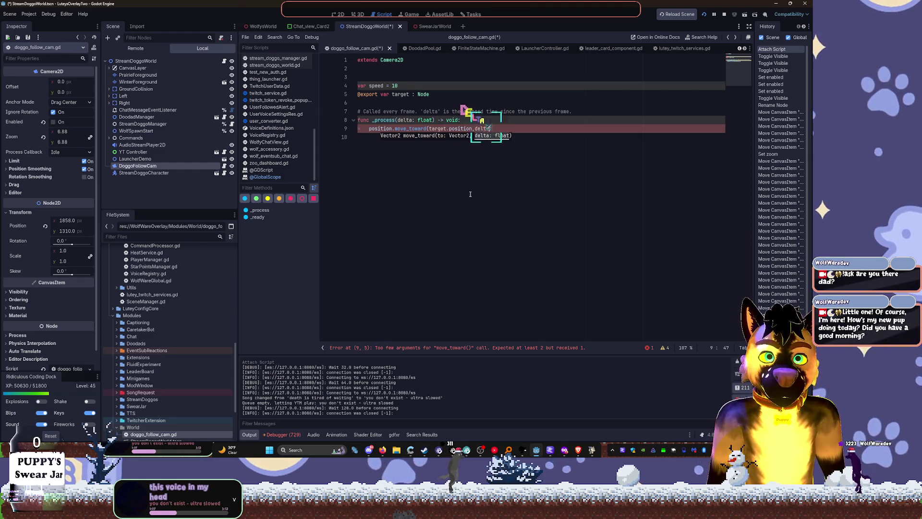
text(*speed)
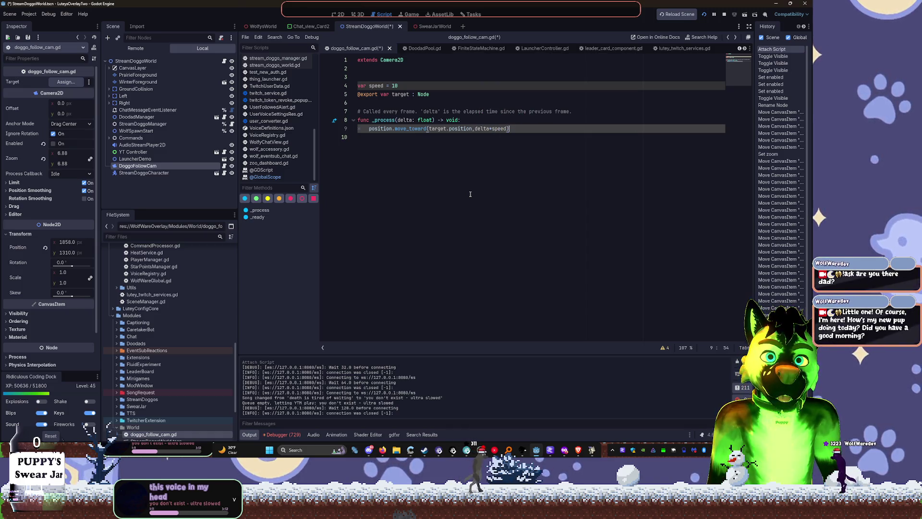
key(ctrl+s)
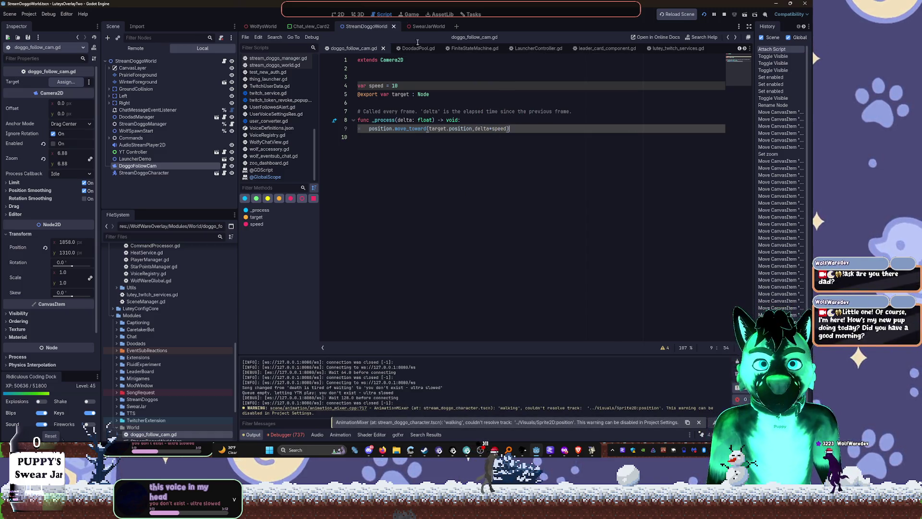
click(341, 14)
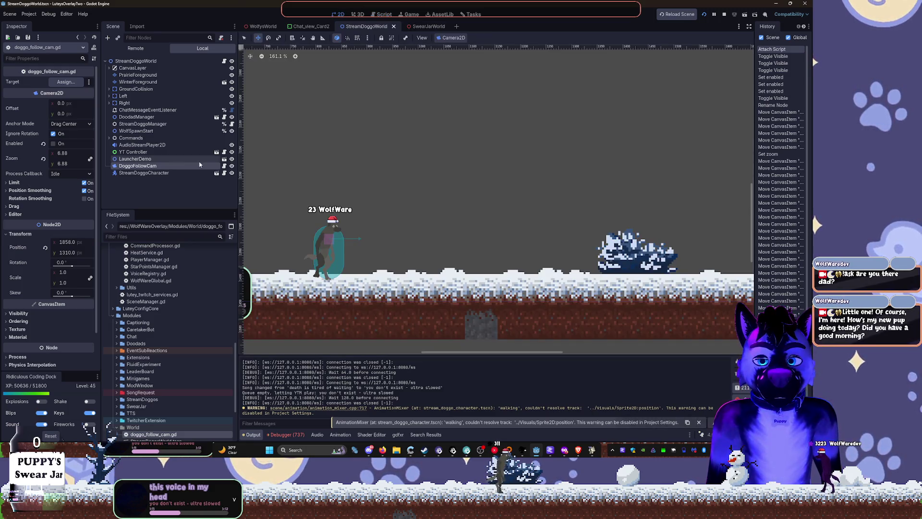
- Frame DoggoFollowCam in the world view, then select StreamDoggoCharacter to show its Inspector properties
click(137, 166)
key(f)
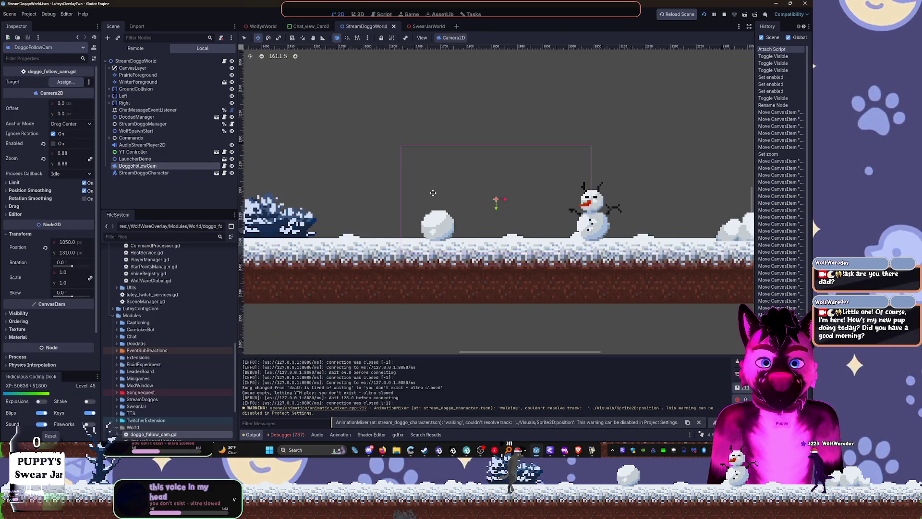
scroll(439, 199, down, 4)
scroll(439, 199, left, 2)
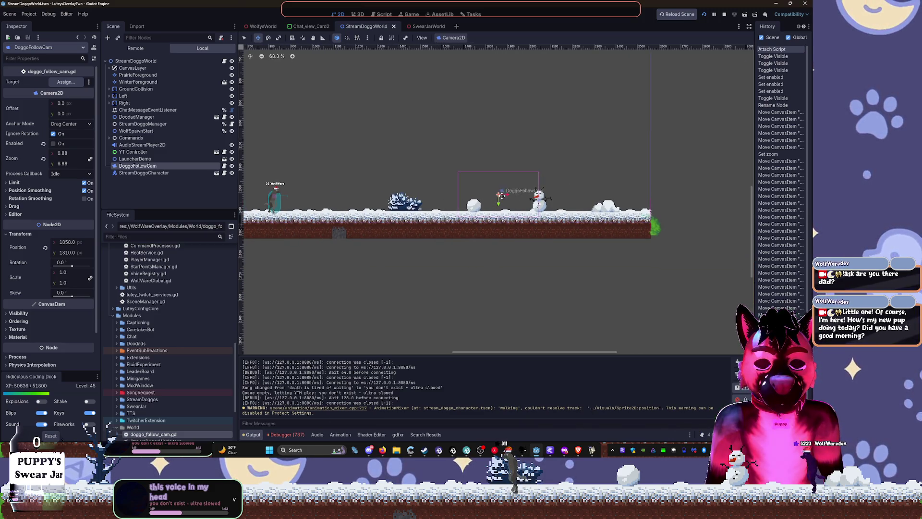
click(171, 173)
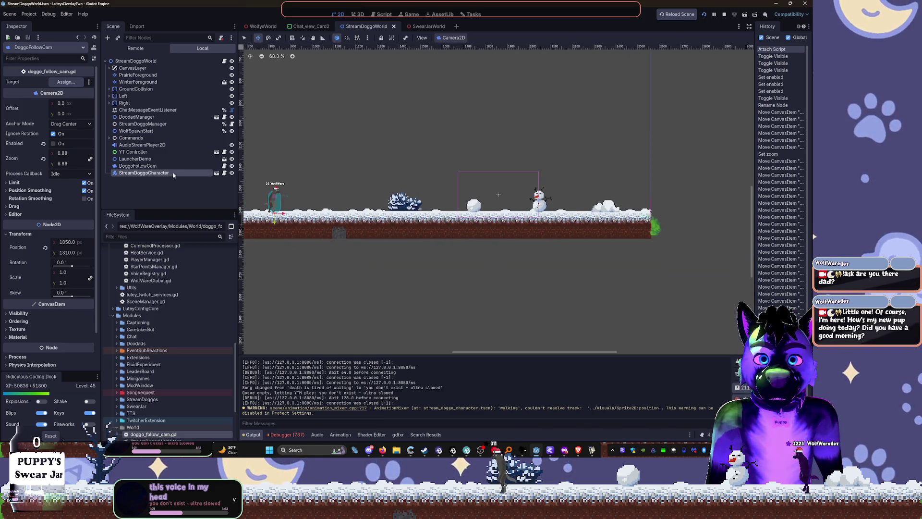
click(81, 89)
click(82, 89)
- Set Chatter Name to Test Puppy and Doggo Color to light pink e9b5c0
click(85, 84)
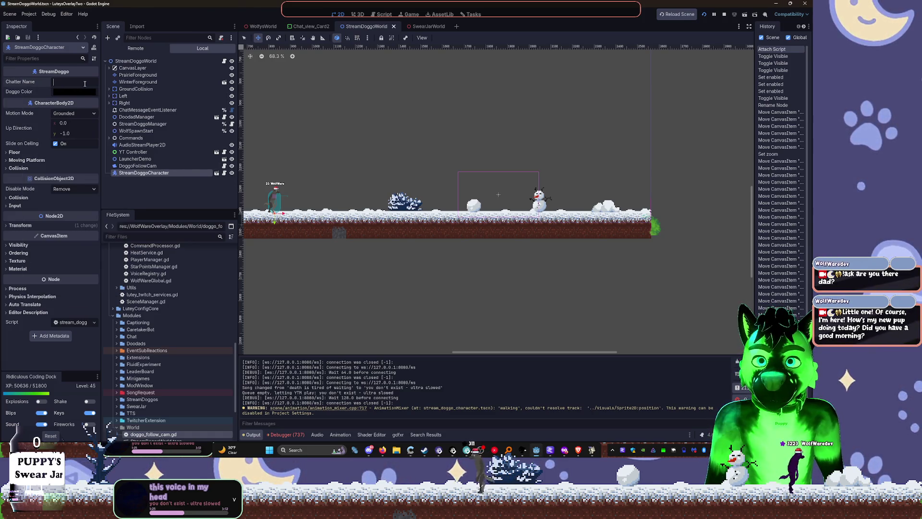
text(Test )
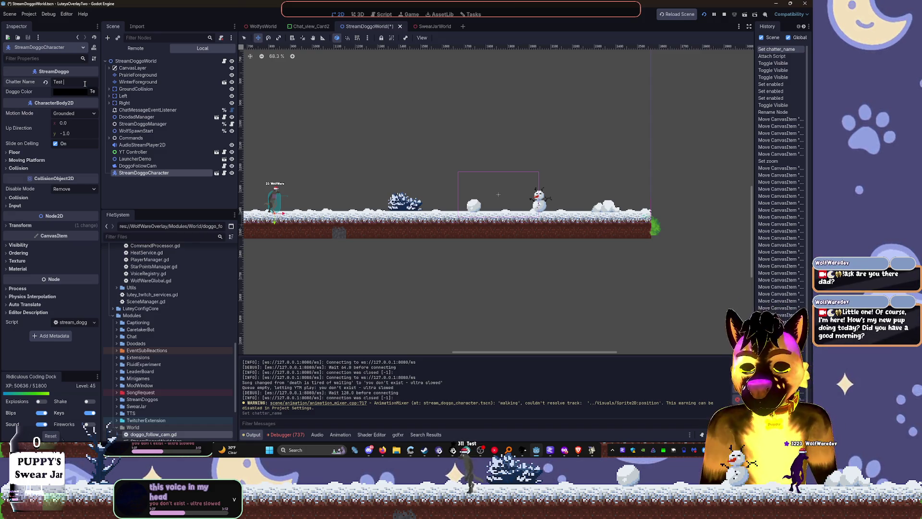
text(Puppy)
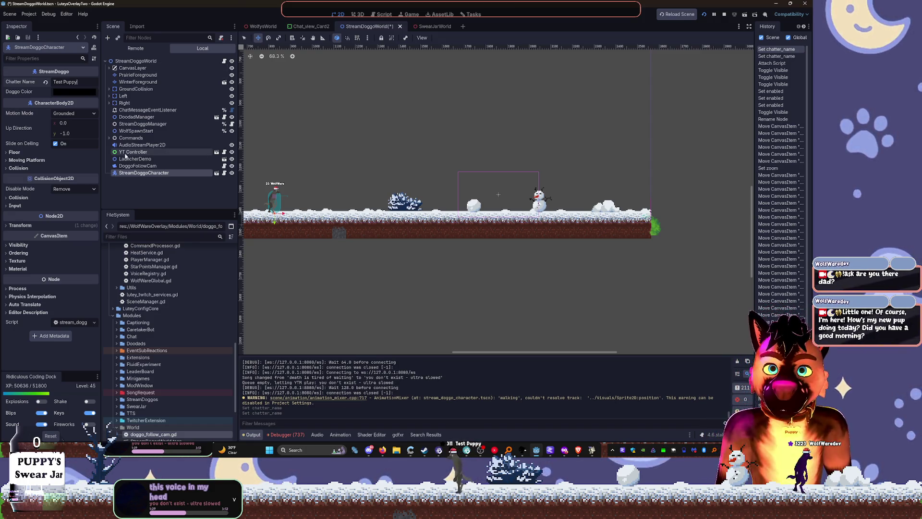
click(83, 92)
click(119, 123)
click(109, 123)
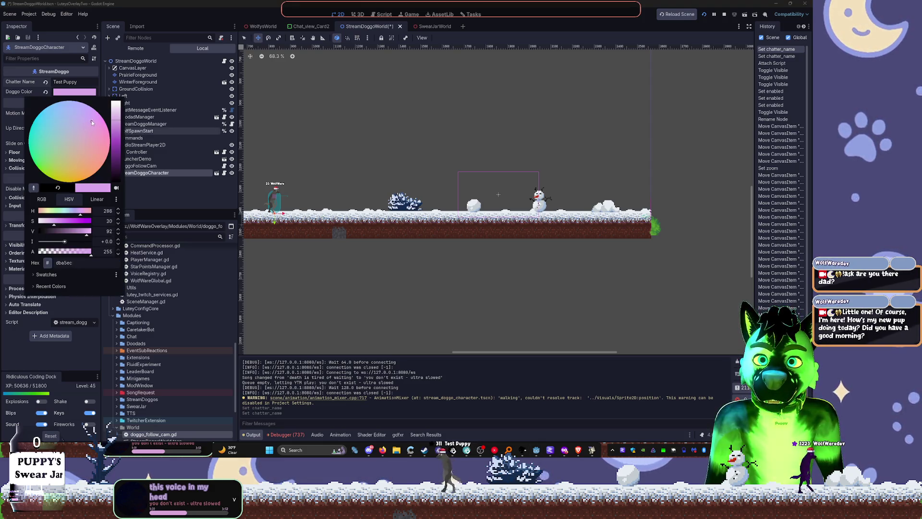
click(102, 142)
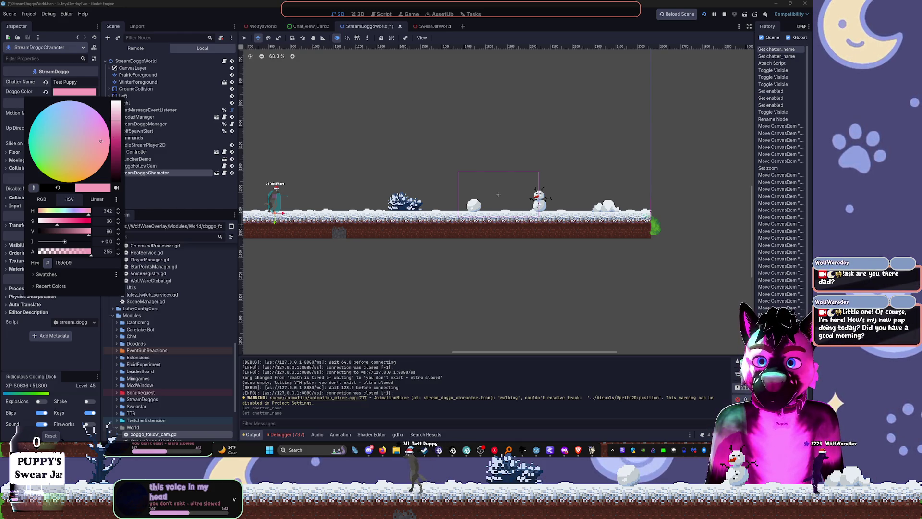
click(34, 187)
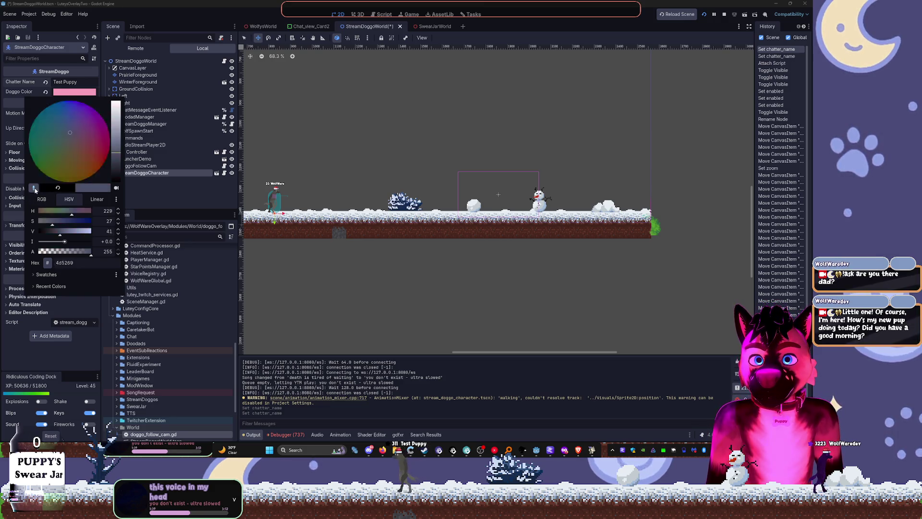
click(109, 148)
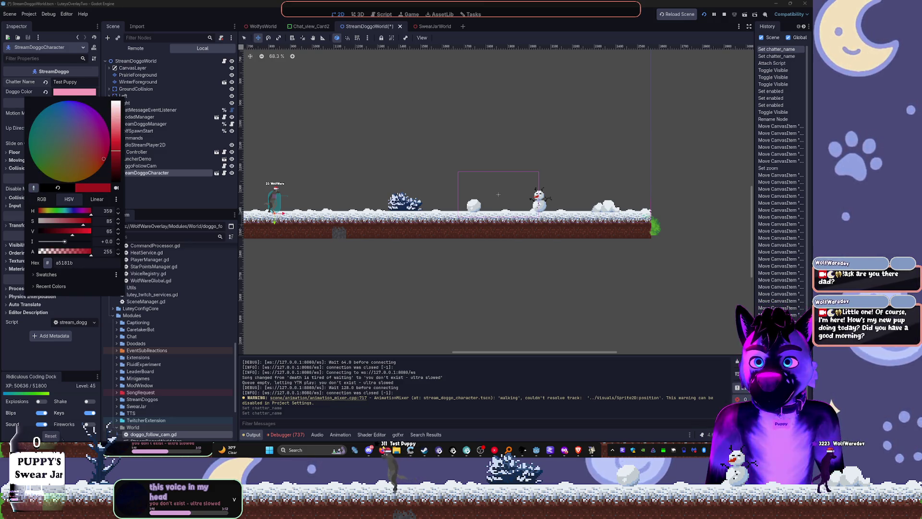
click(90, 143)
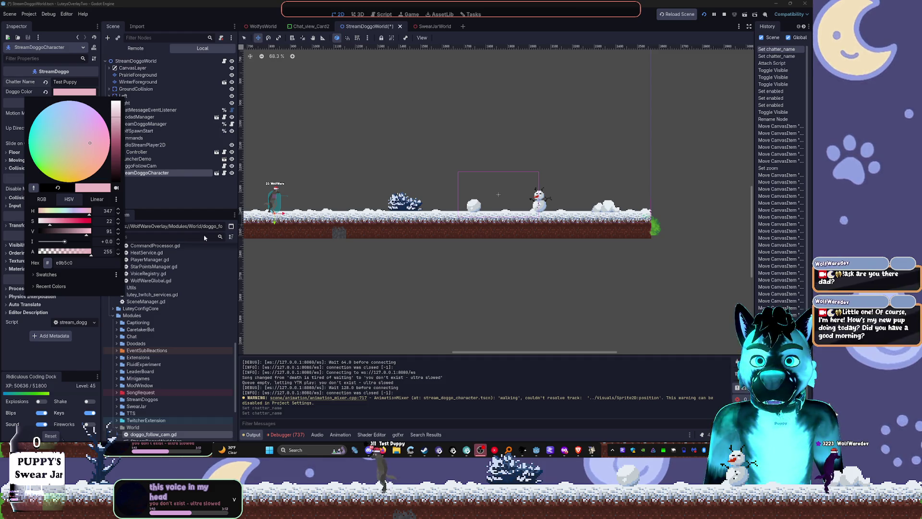
click(222, 132)
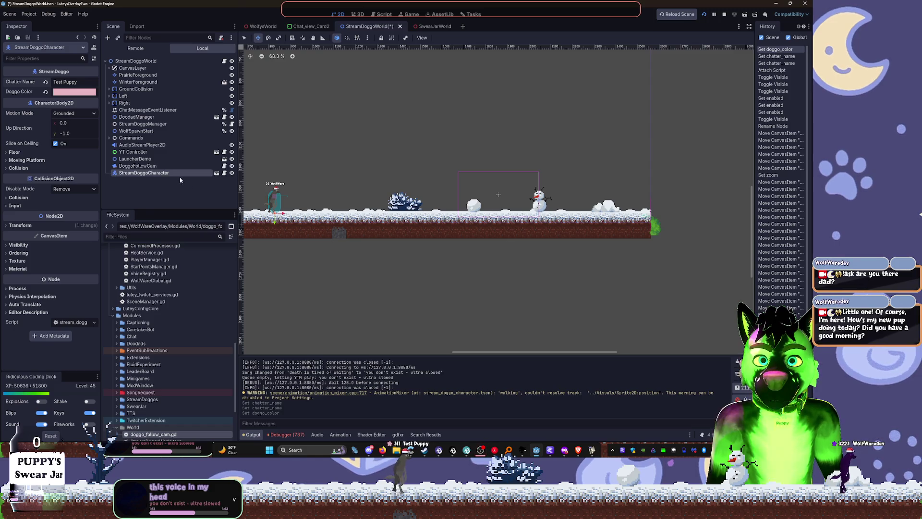
click(225, 173)
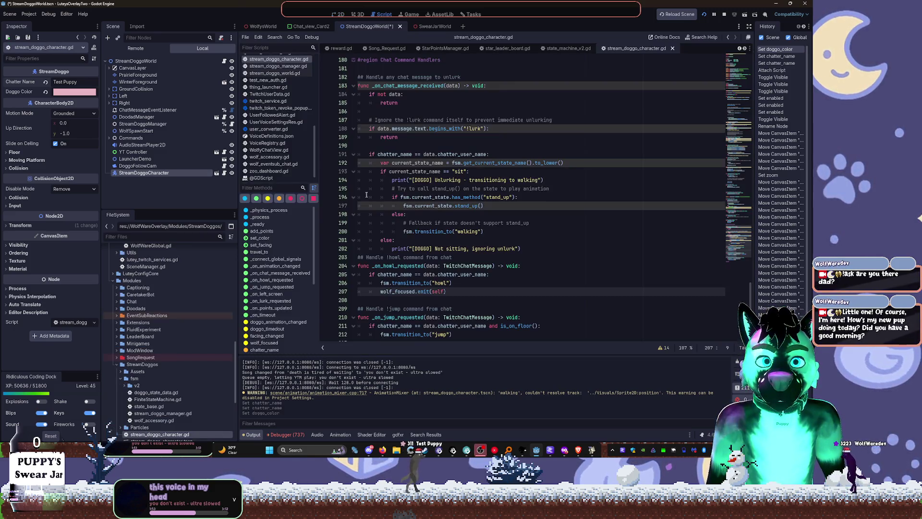
- Open the stream_doggo_character scene in 2D, stop the running project, and reload the scene
click(218, 174)
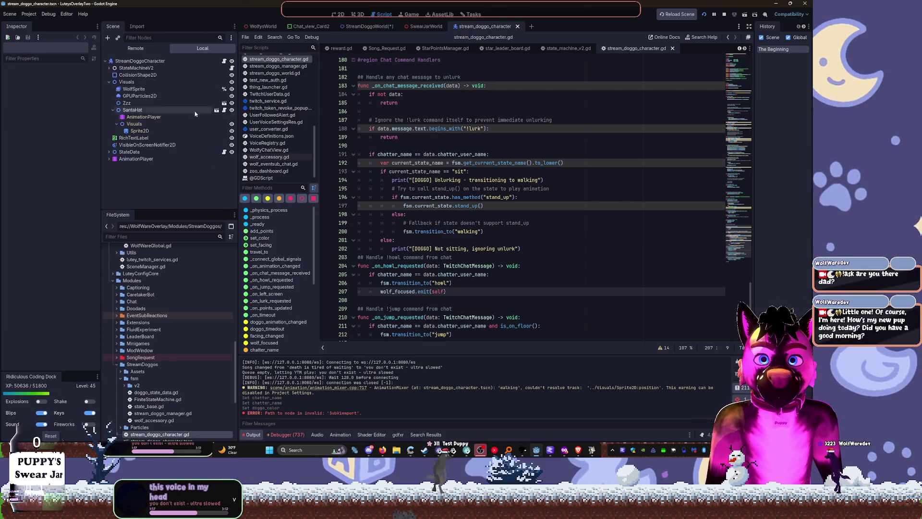
click(338, 14)
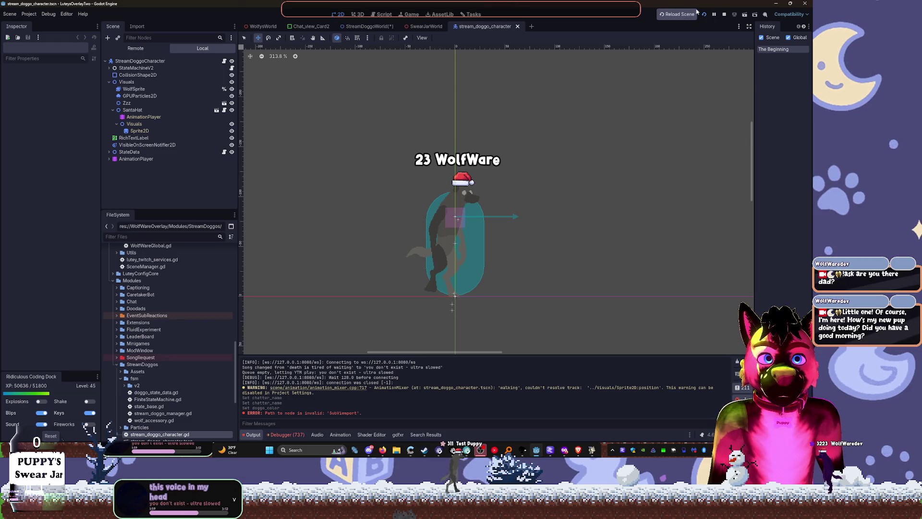
click(725, 14)
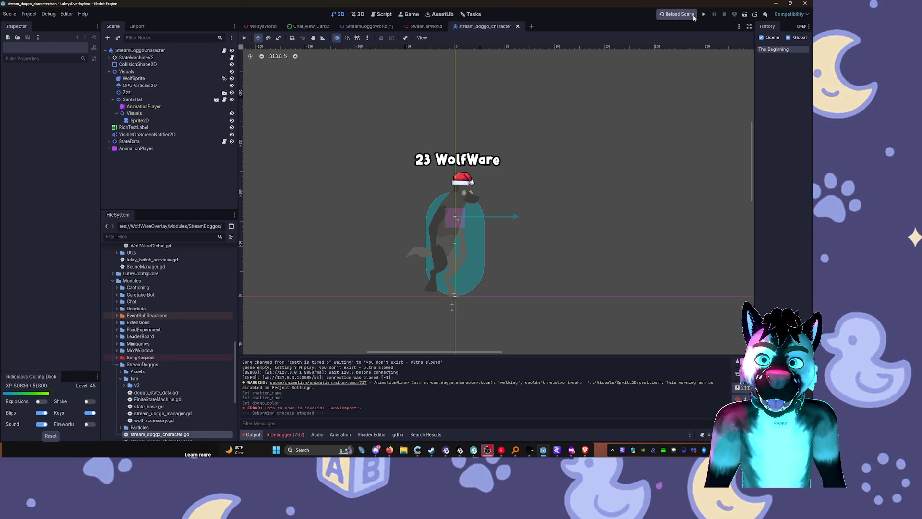
click(689, 17)
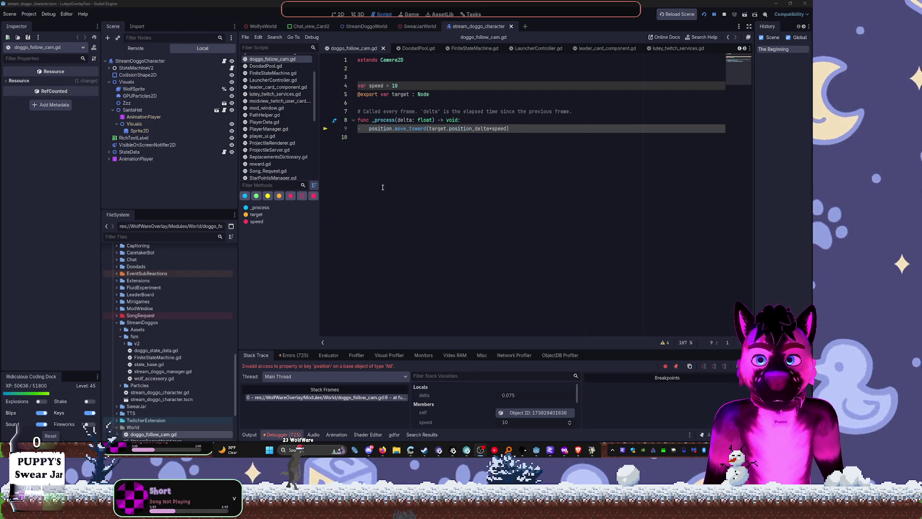
- Set DoggoFollowCam's Target to StreamDoggoCharacter in StreamDoggoWorld and test-run the project
key(F8)
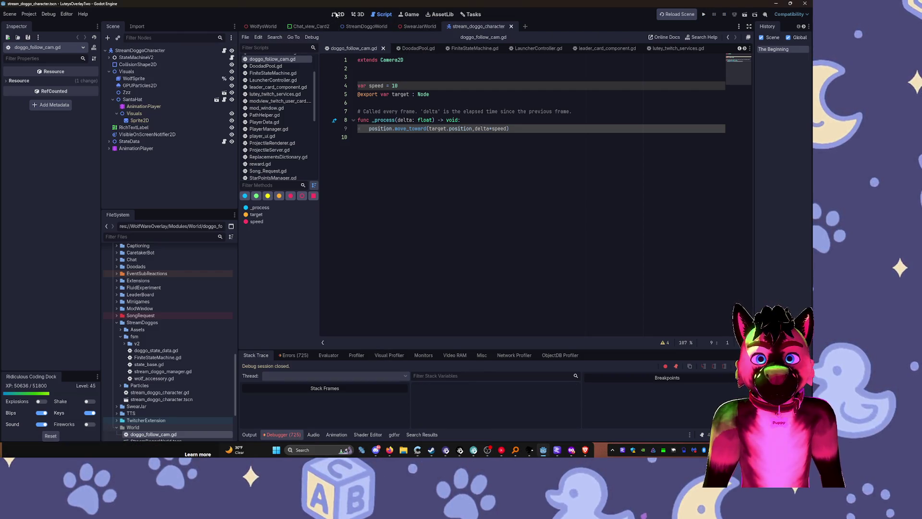
click(335, 14)
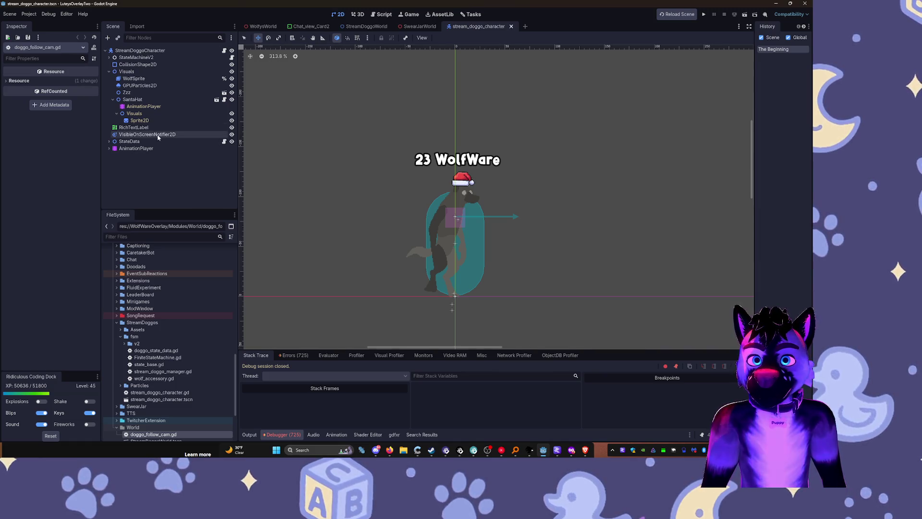
click(367, 26)
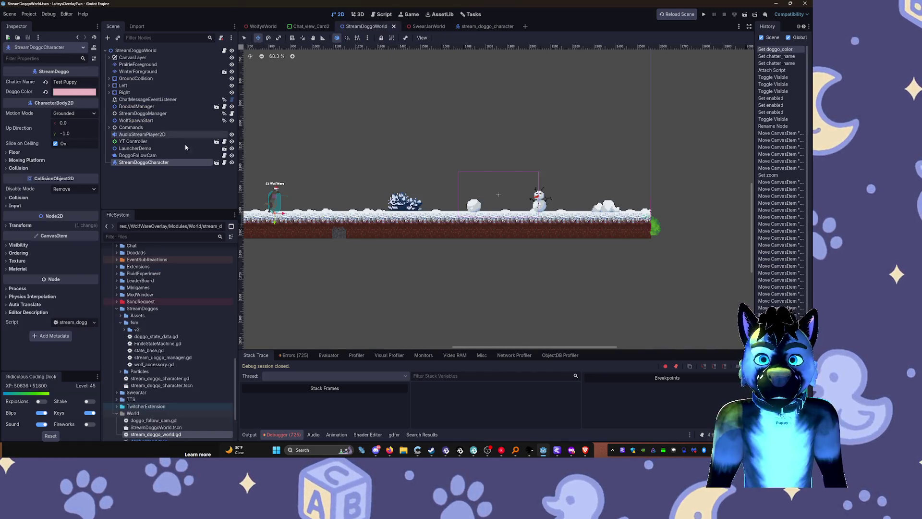
click(141, 156)
mouse_move(135, 163)
mouse_down()
mouse_move(144, 93)
mouse_move(67, 82)
mouse_up()
click(705, 15)
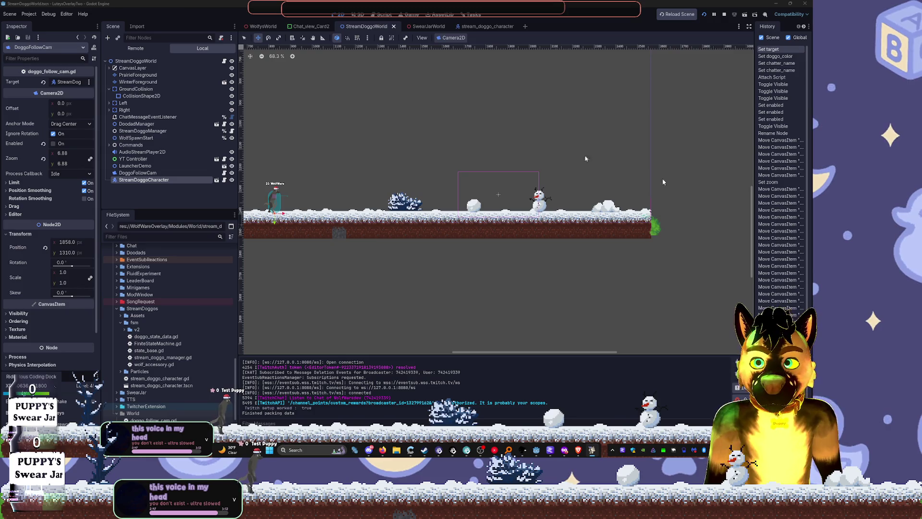
key(F8)
- Enable the DoggoFollowCam Camera2D and reload the saved world scene
click(53, 144)
click(676, 14)
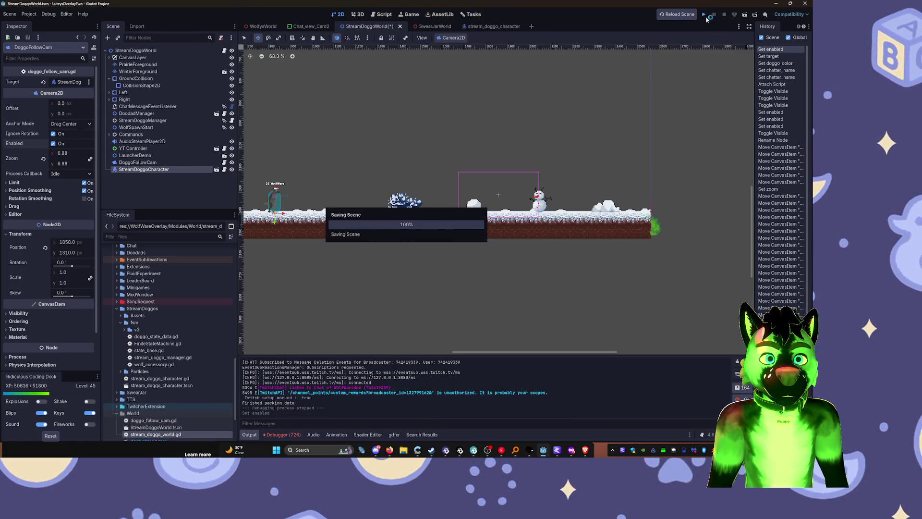
key(Return)
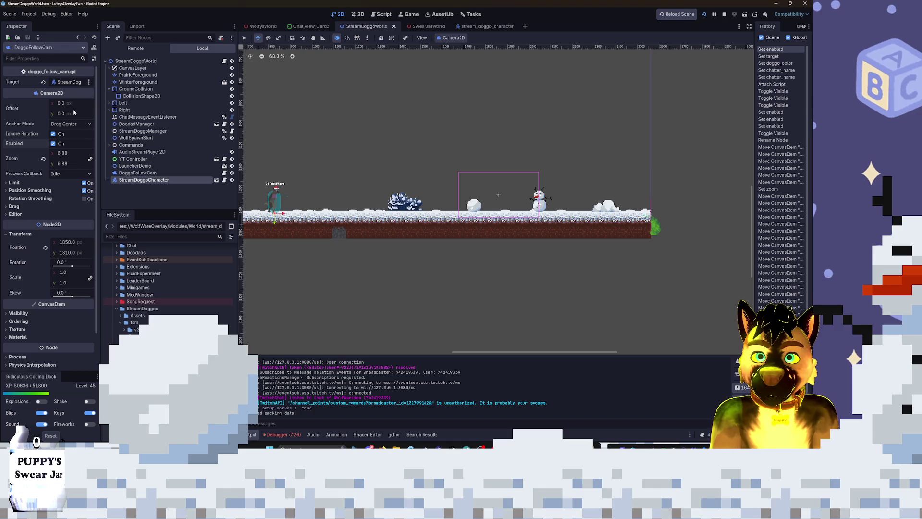
- Review the speed line in doggo_follow_cam.gd, then return to the 2D view
click(384, 15)
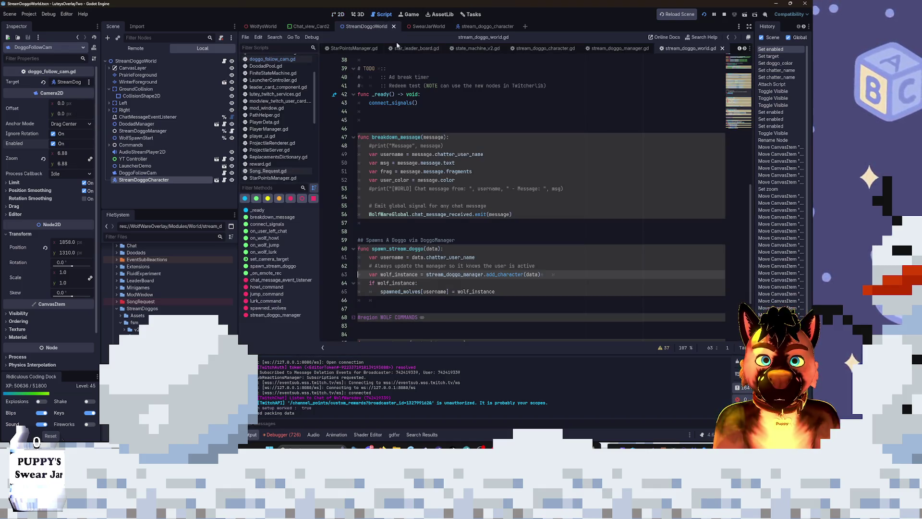
click(223, 173)
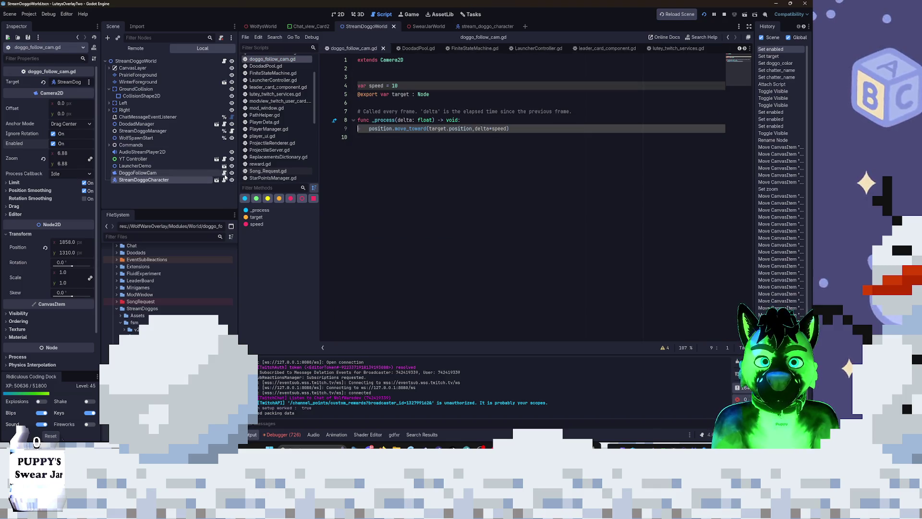
click(404, 85)
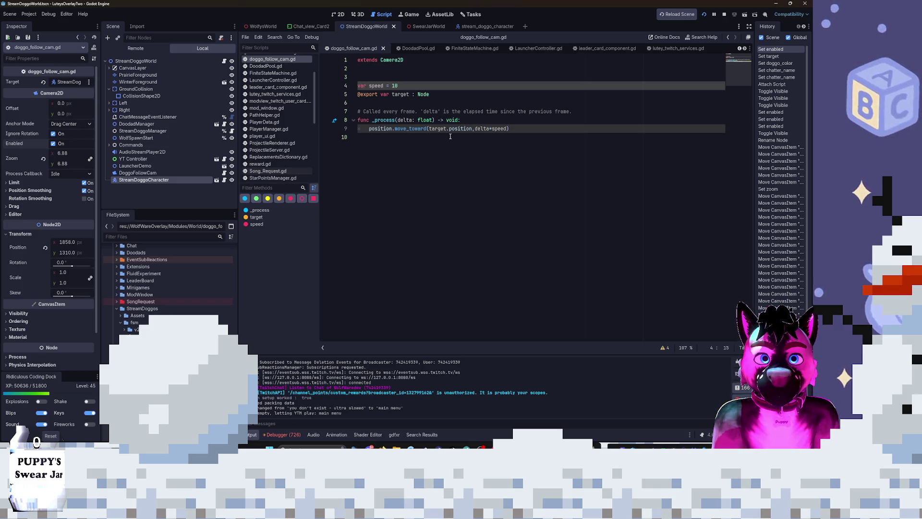
click(339, 14)
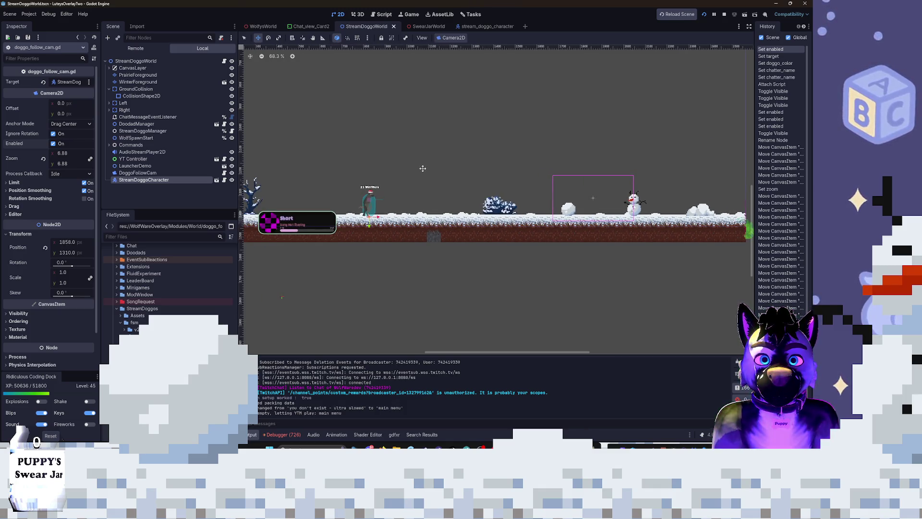
- Set DoggoFollowCam's zoom to 1.925 and reassign StreamDoggoCharacter as its target, then open its script
drag(58, 158, 27, 158)
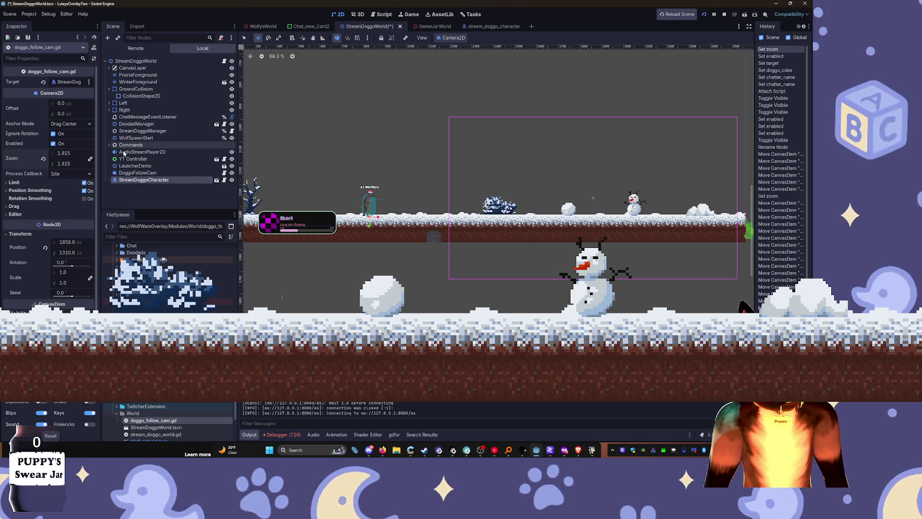
drag(70, 84, 71, 84)
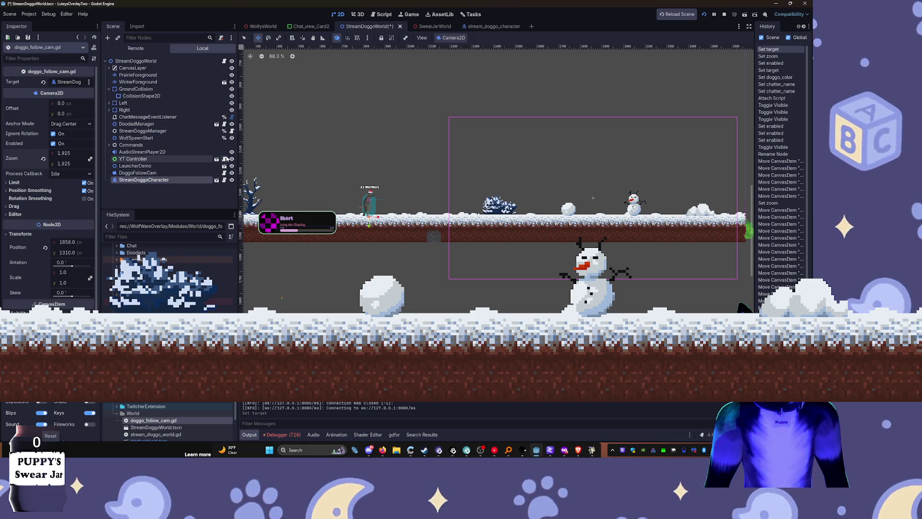
click(383, 17)
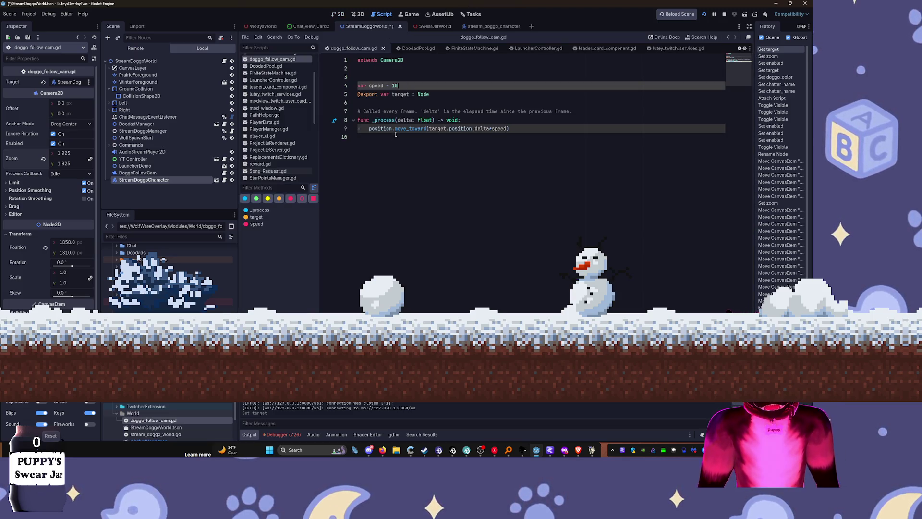
- Prefix line 9 with 'position =' so move_toward updates the position, then save and rerun the game
click(368, 129)
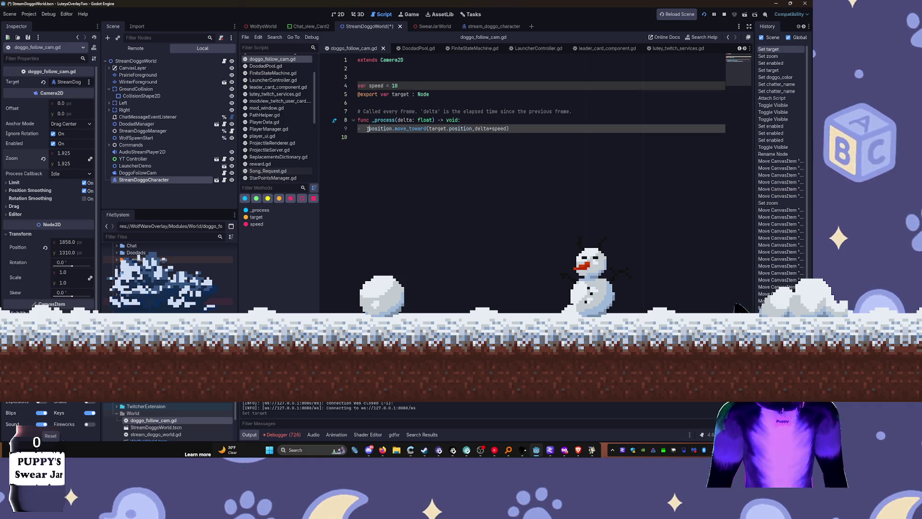
text(position =)
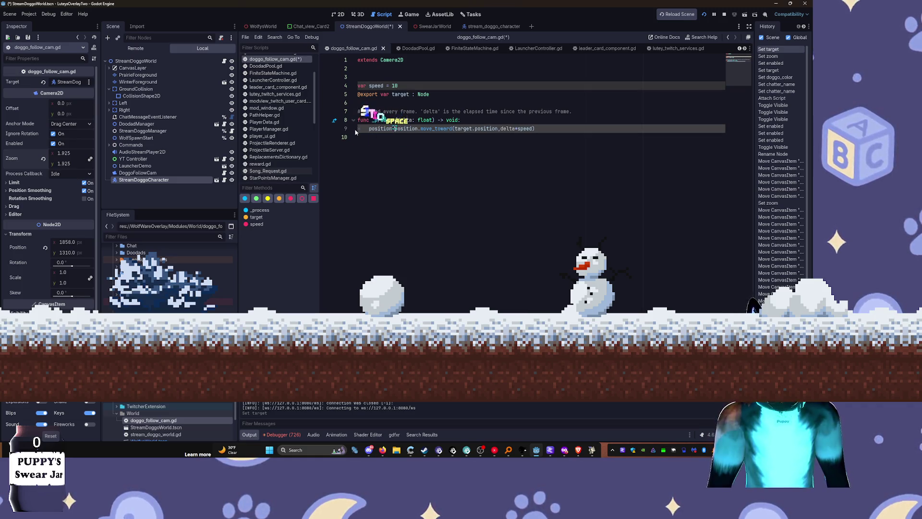
click(724, 14)
click(703, 14)
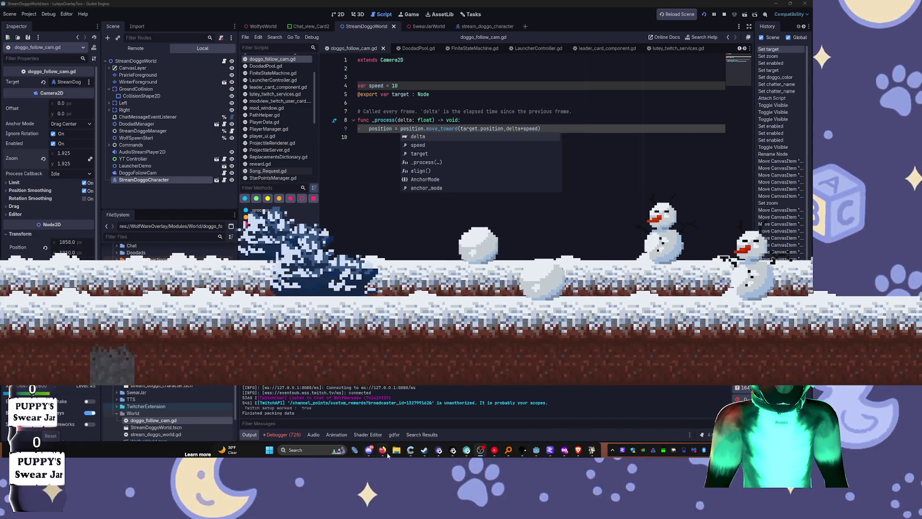
click(550, 450)
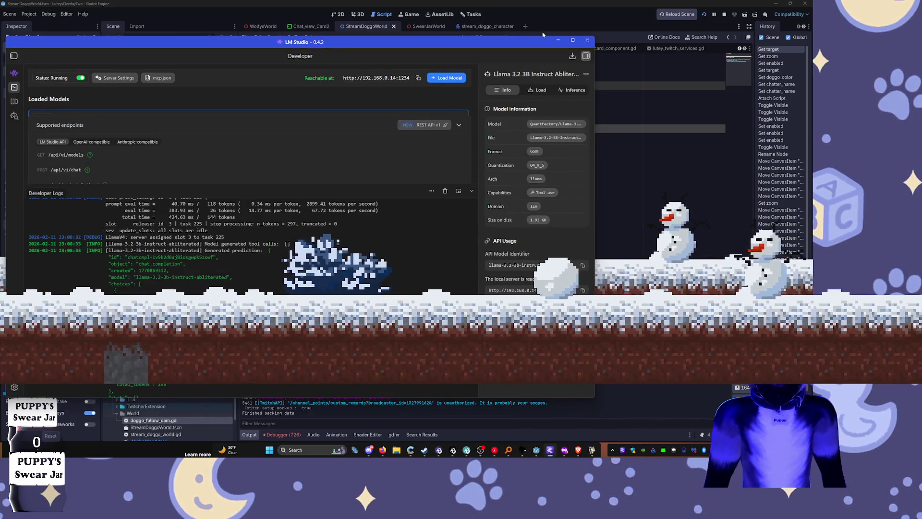
- Leave LM Studio's developer logs and bring the Godot editor window forward
click(504, 401)
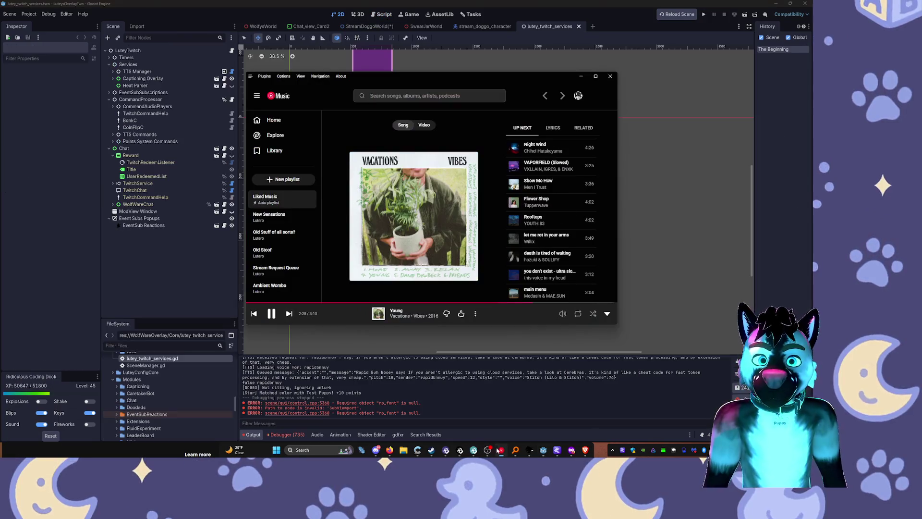
- Dislike the track Young to skip to Red Lights, hide the player, and bring LM Studio forward
click(447, 314)
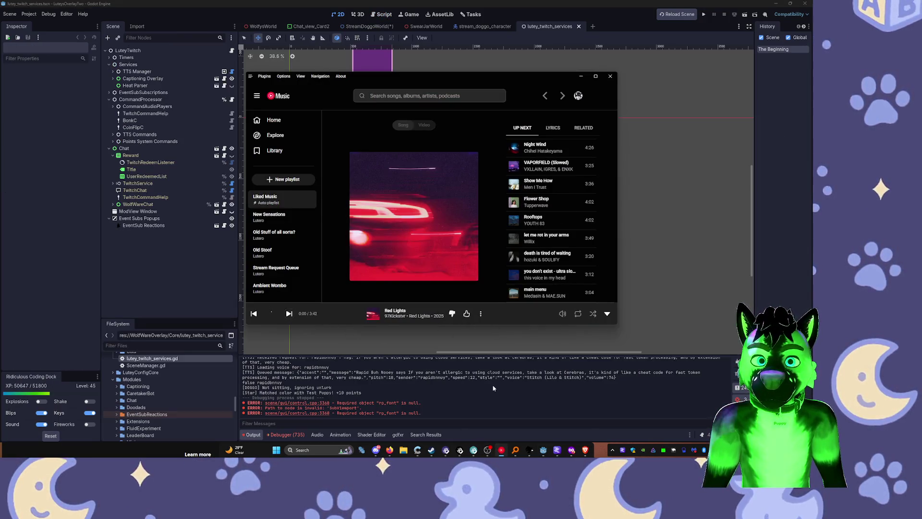
click(546, 345)
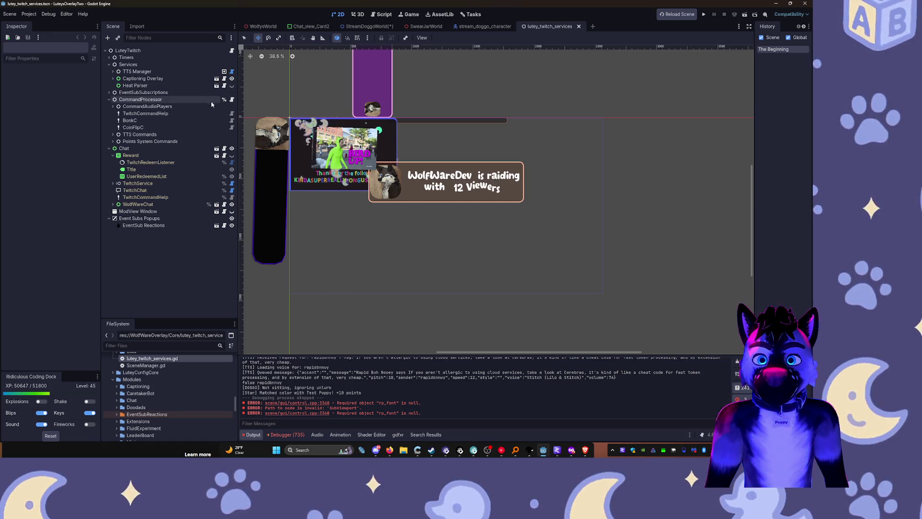
click(558, 449)
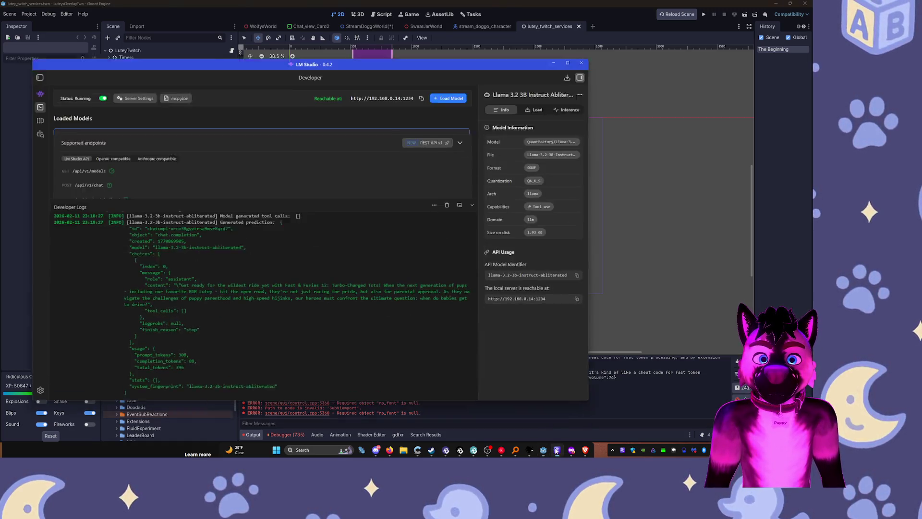
- Bring LM Studio forward to read the model's latest reply in the Developer Logs
click(556, 450)
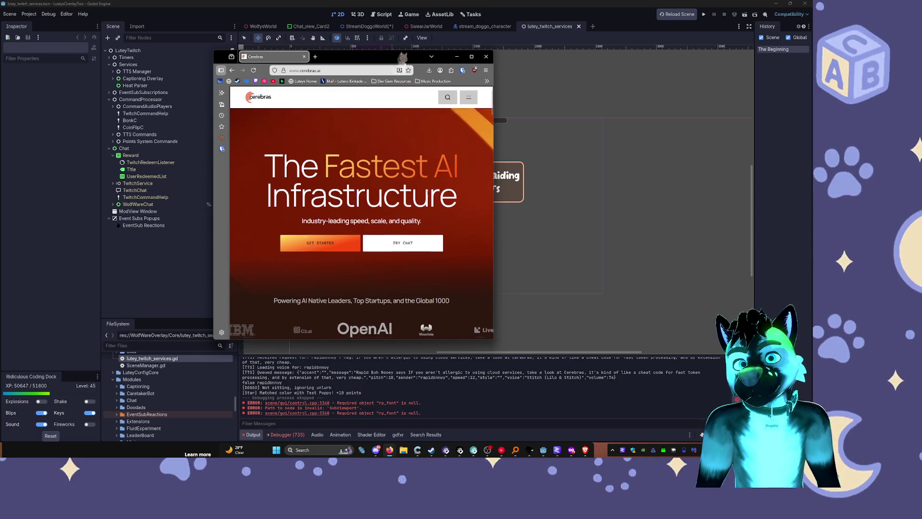
- Maximize the browser and scroll through the Cerebras homepage, then return to the top
scroll(435, 186, down, 3)
scroll(436, 185, down, 5)
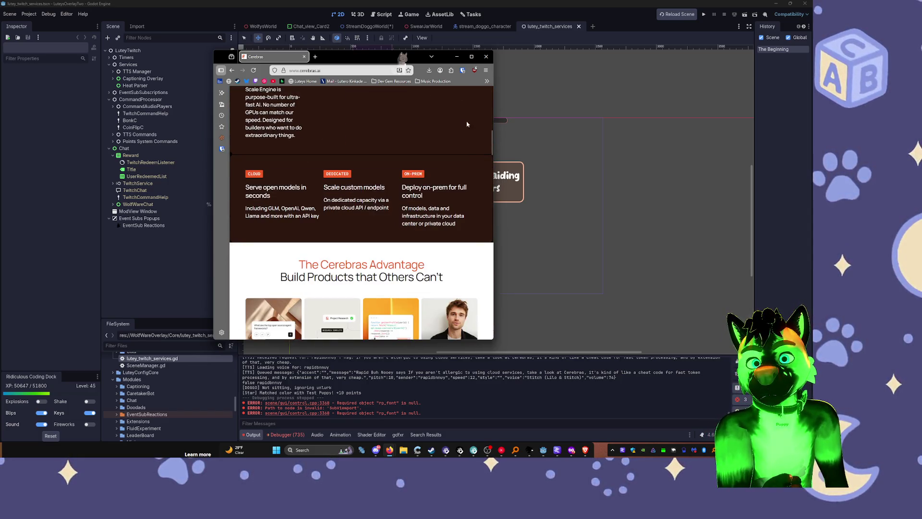
click(471, 57)
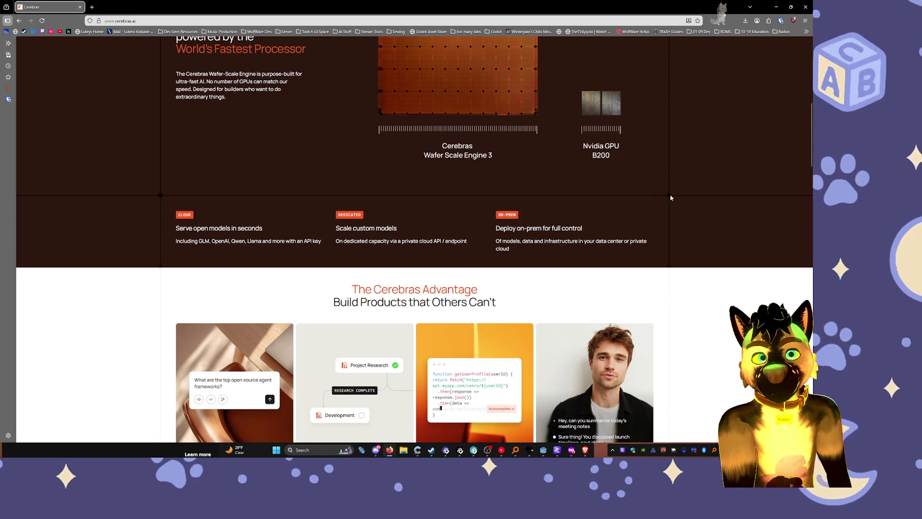
scroll(671, 192, down, 6)
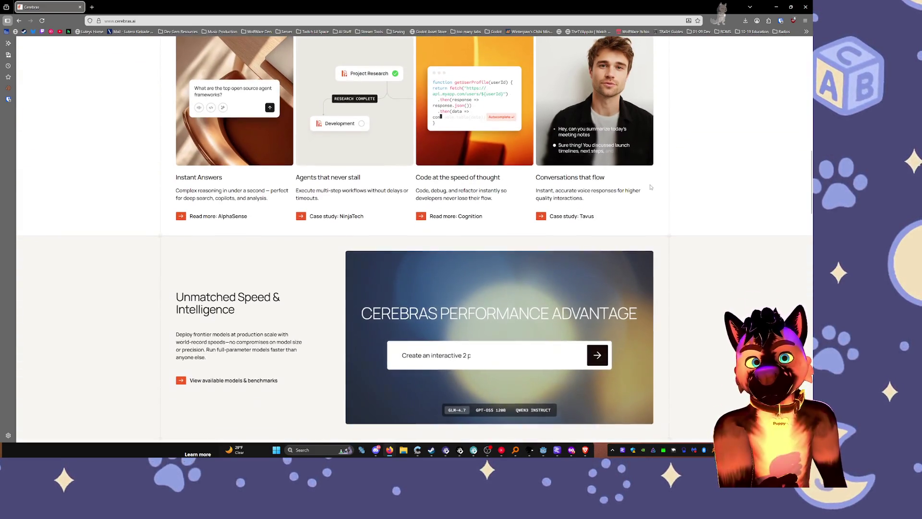
key(Home)
- Open Cerebras Pricing and a Cerebras Cloud tab, then minimize the browser to reveal Godot
mouse_move(497, 54)
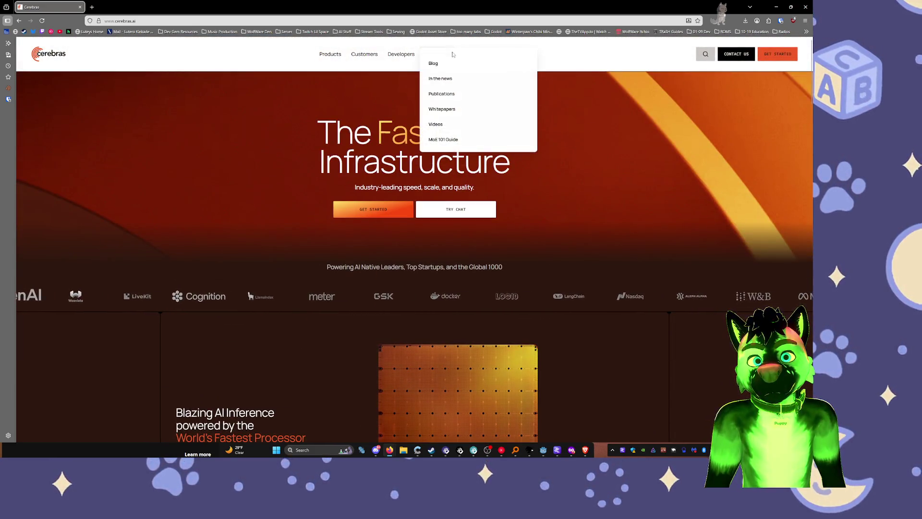
click(468, 53)
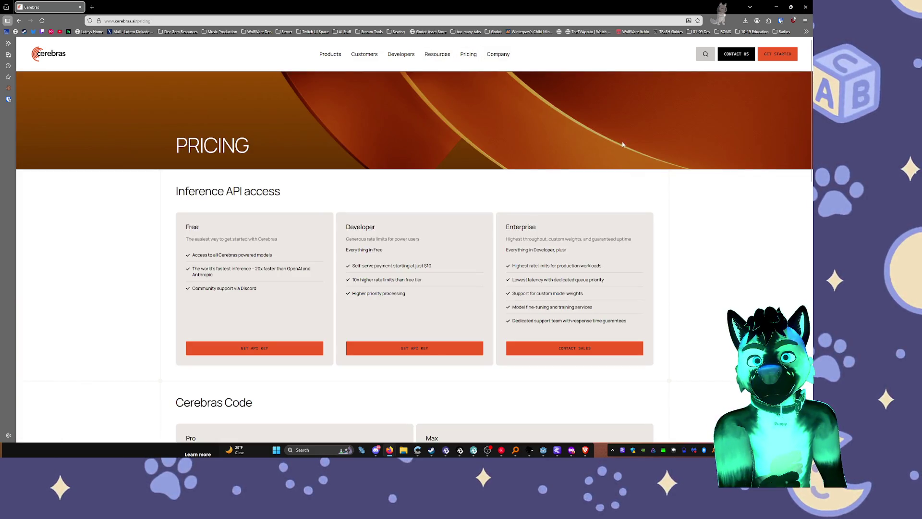
scroll(706, 153, down, 2)
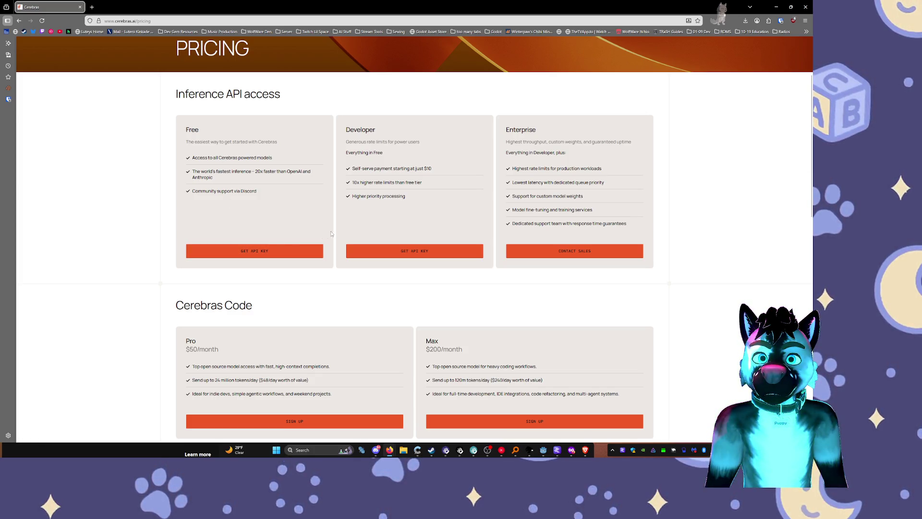
click(323, 246)
key(super+Down)
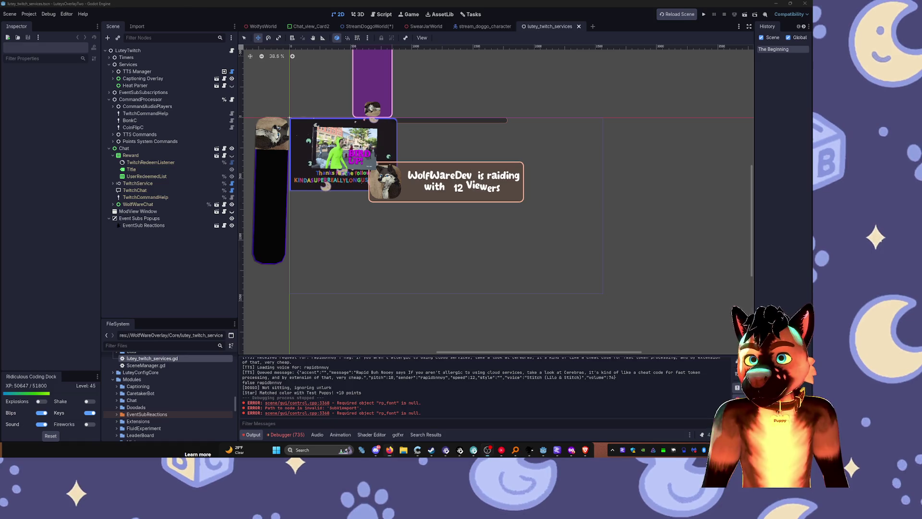
click(144, 225)
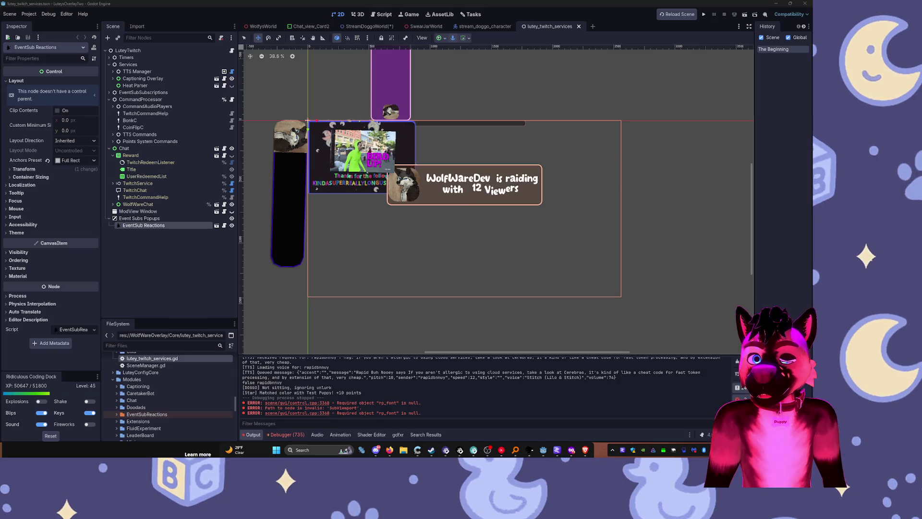
- Switch to Steam, close the blueprint screenshot, and move Steam off-screen to reveal Warudo
key(alt+Tab)
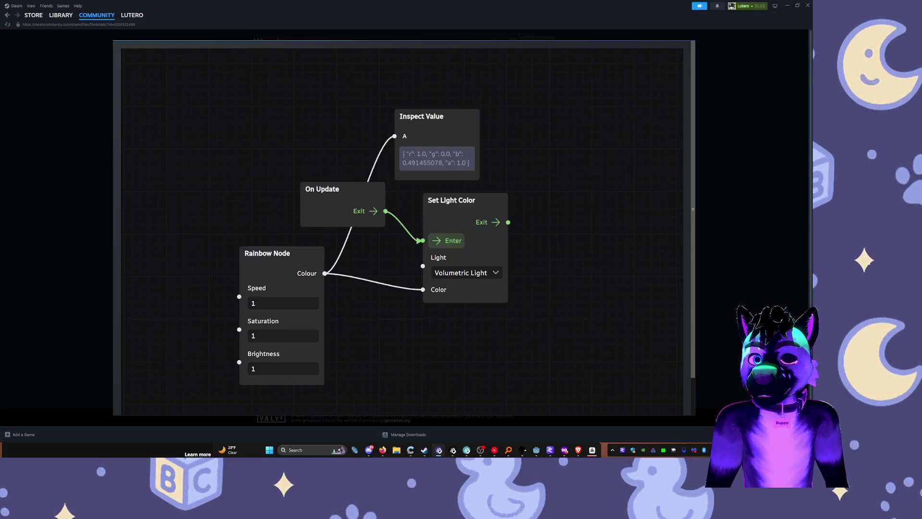
click(229, 333)
click(798, 5)
mouse_move(565, 202)
mouse_down()
mouse_move(180, 122)
mouse_move(0, 115)
mouse_up()
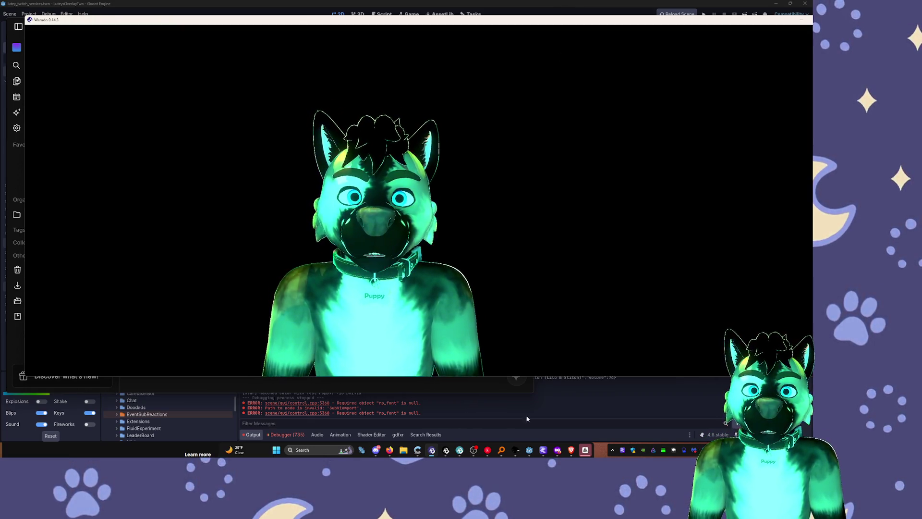
- Bring AFFiNE forward and open the Overlay Structure doc in edgeless mode
click(586, 456)
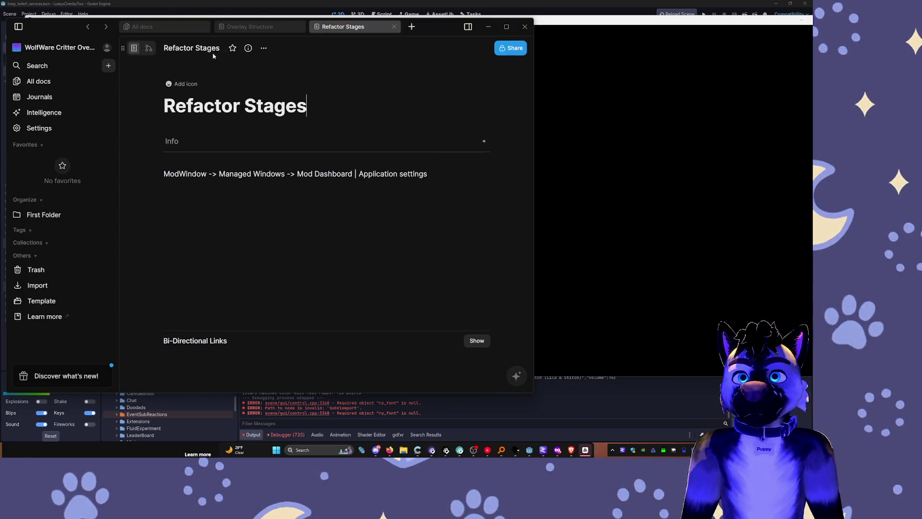
key(alt+s)
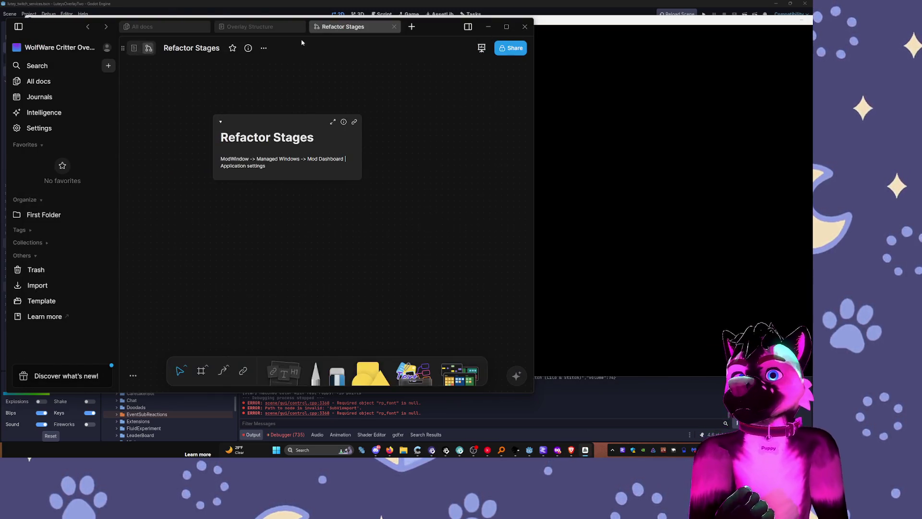
click(266, 28)
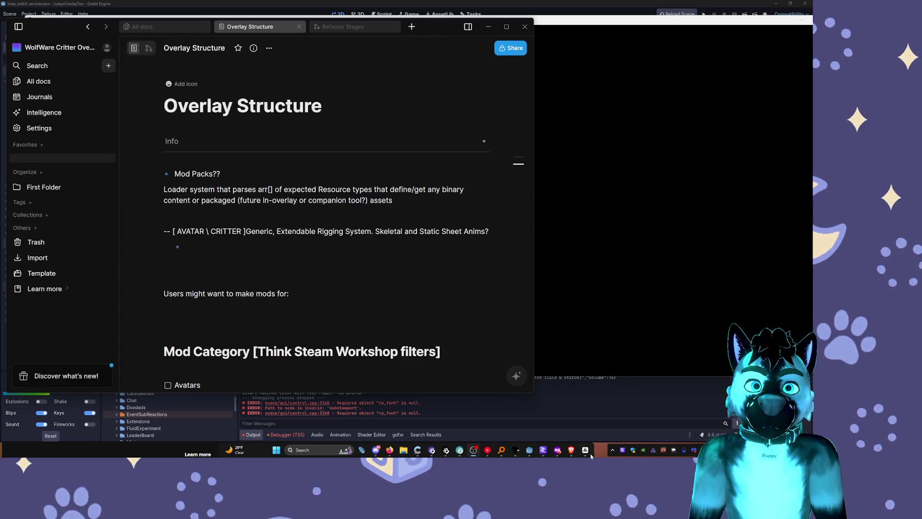
mouse_move(476, 454)
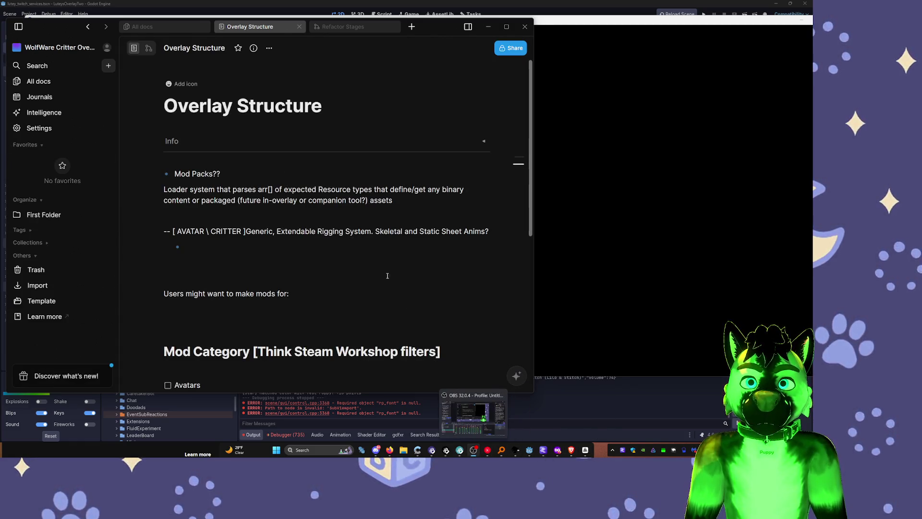
click(148, 48)
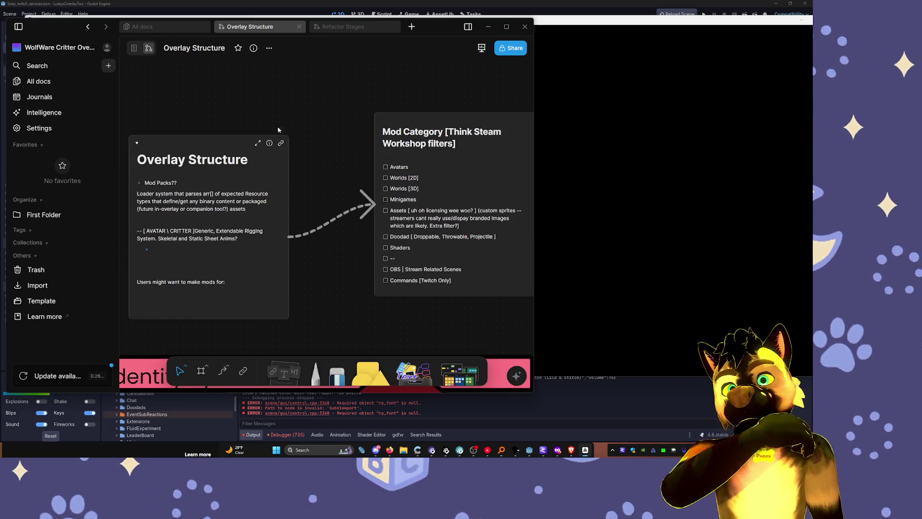
- Pan around the Rewards System and StreamCritters diagram, then switch to the Cerebras chat
scroll(315, 159, down, 5)
scroll(338, 218, down, 5)
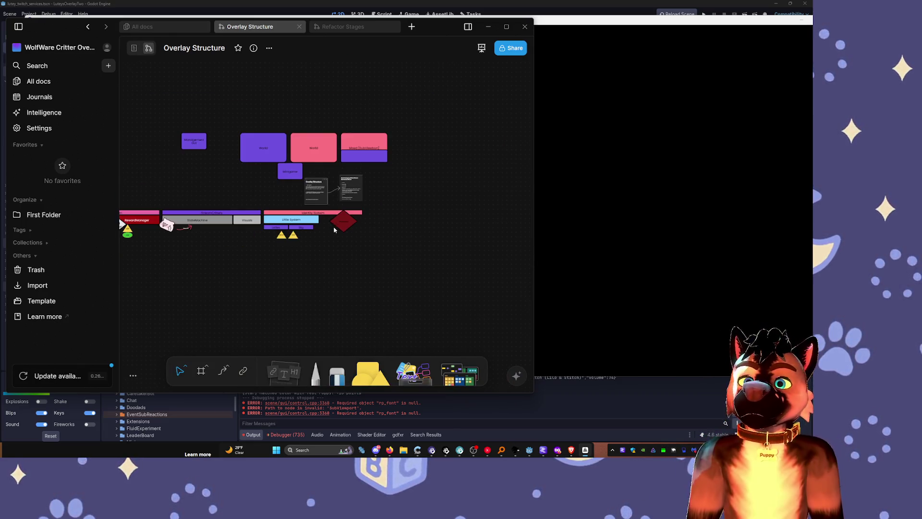
scroll(328, 254, left, 5)
scroll(423, 175, down, 4)
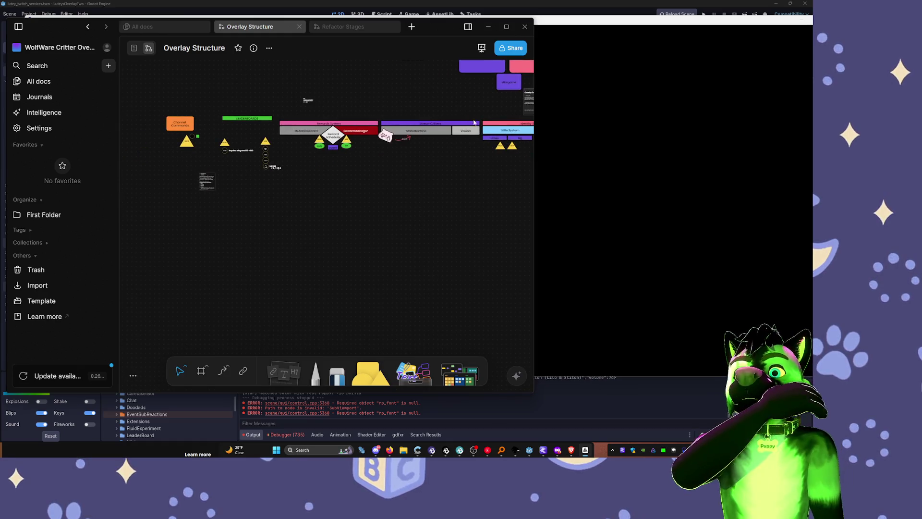
scroll(442, 144, up, 5)
scroll(410, 218, down, 5)
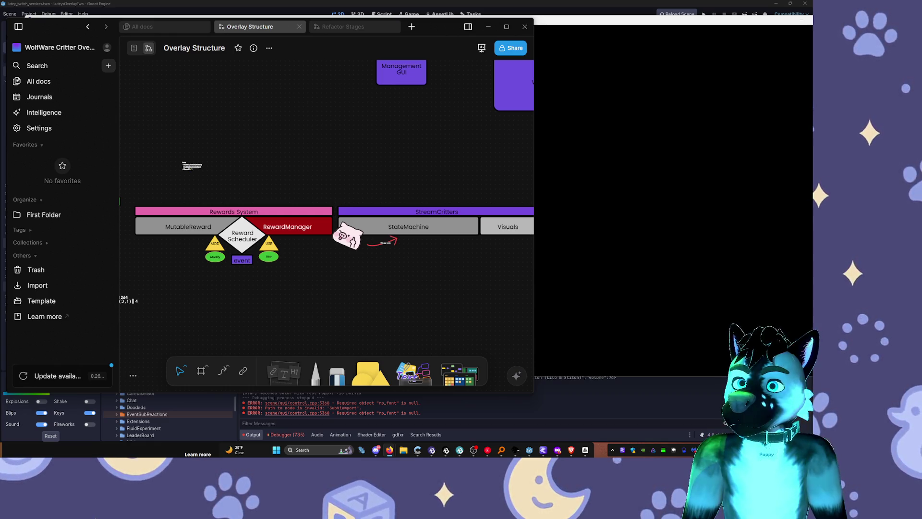
key(alt+Tab)
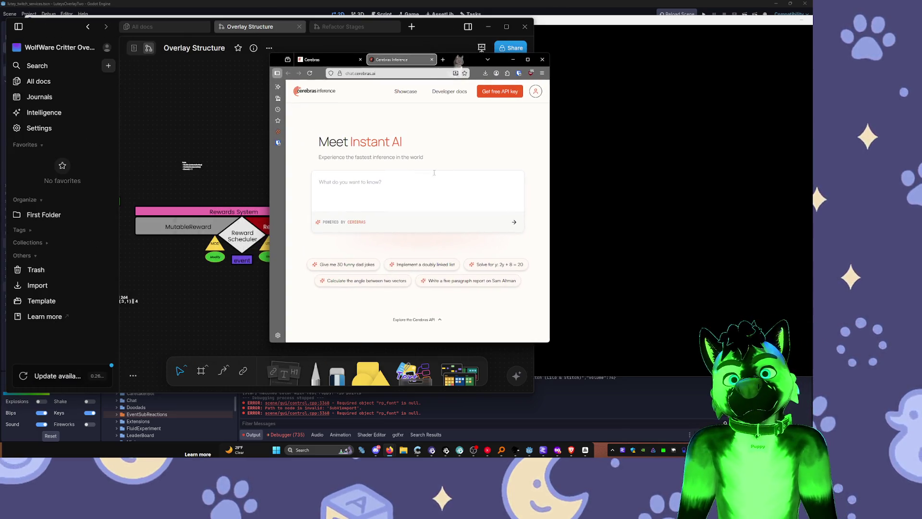
- Finish the prompt's opening sentence ending 'Stream Avatars Competitor built with godot.' and add '- Leverage Twitcher'
text(Create)
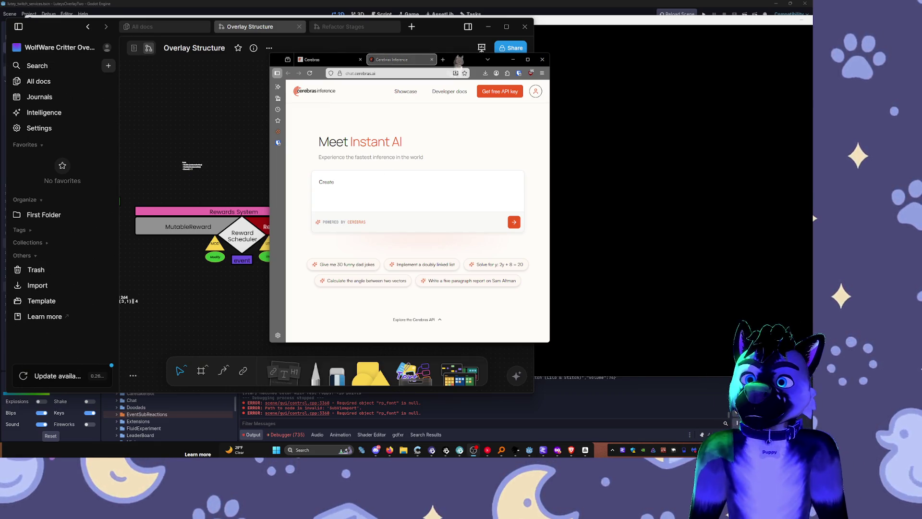
click(358, 200)
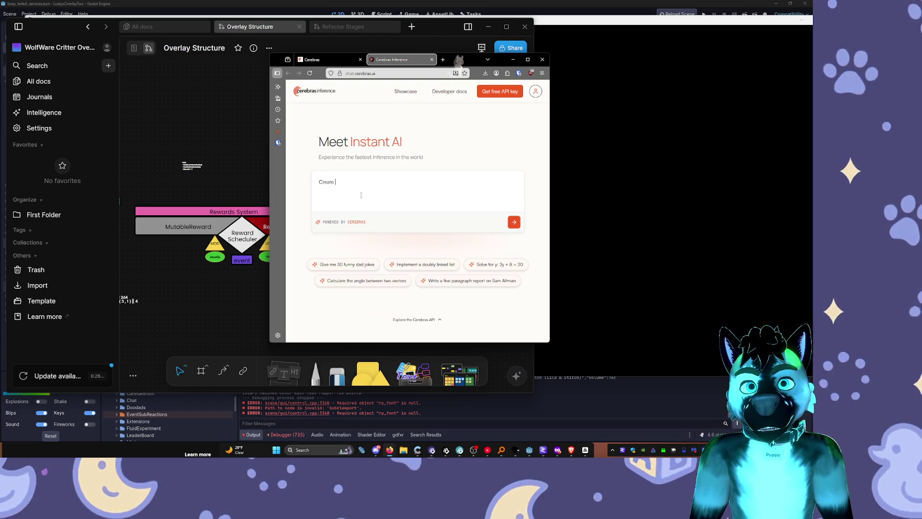
text(D for a Strea)
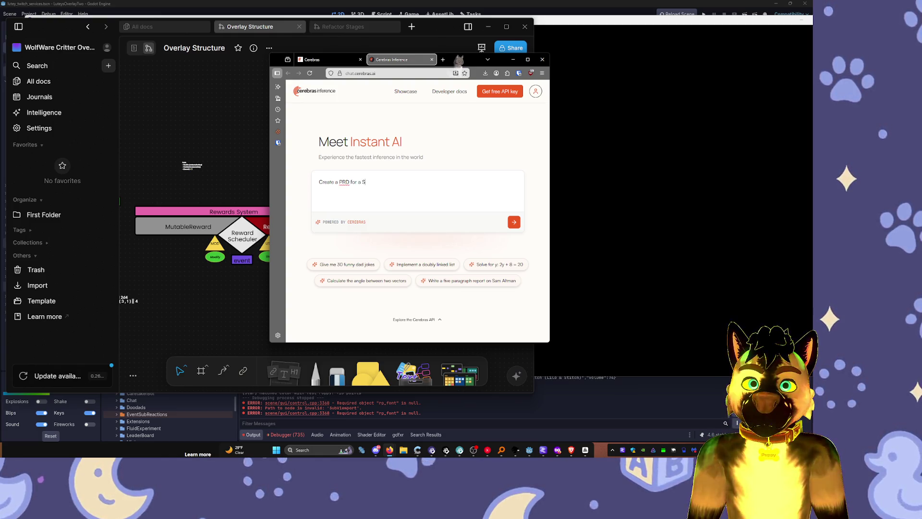
text(m Avatars Com)
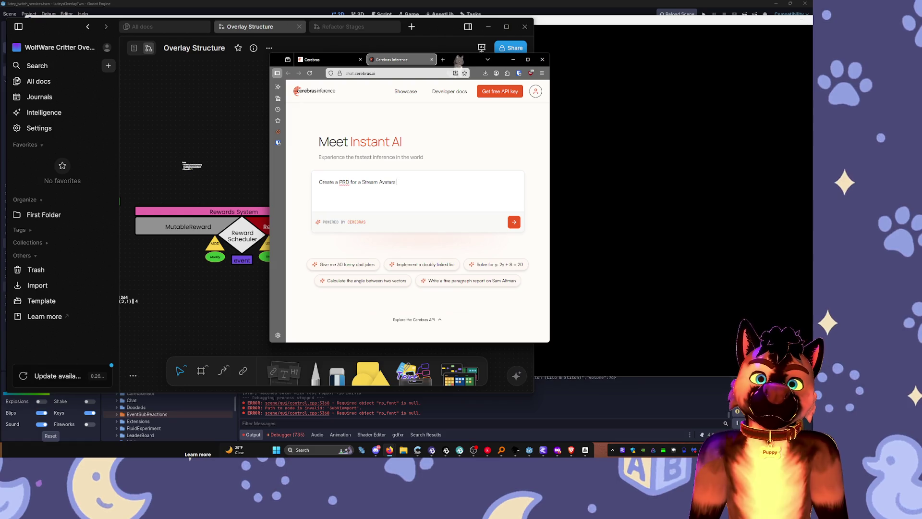
text(petitor bui)
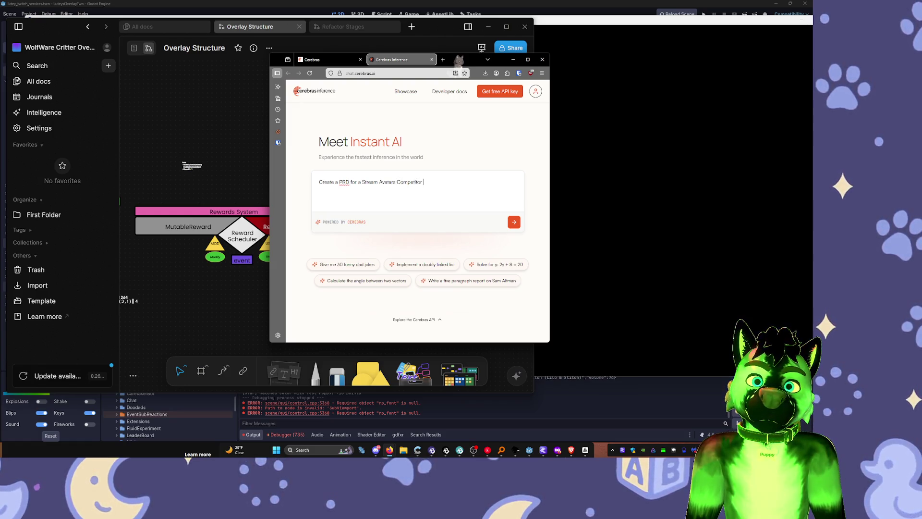
text(lt with godot)
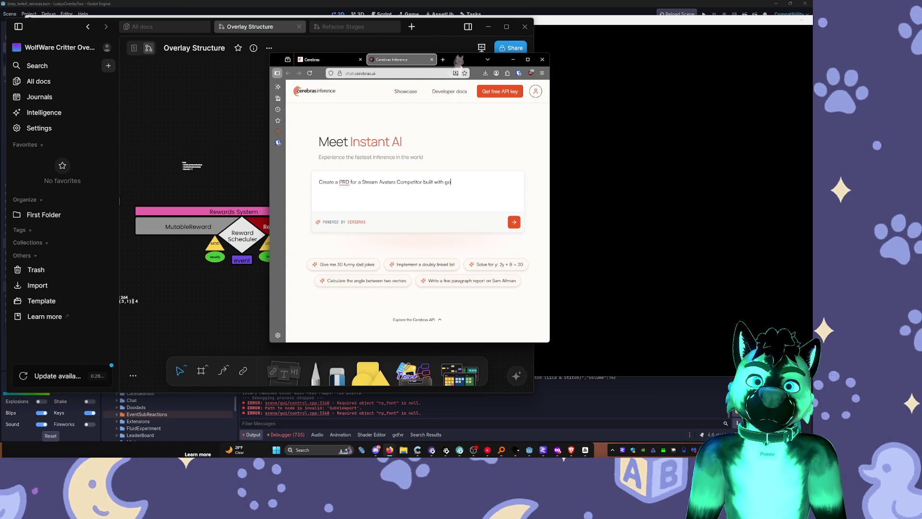
text(.)
key(shift+Return)
key(shift+Return)
text(- Levera)
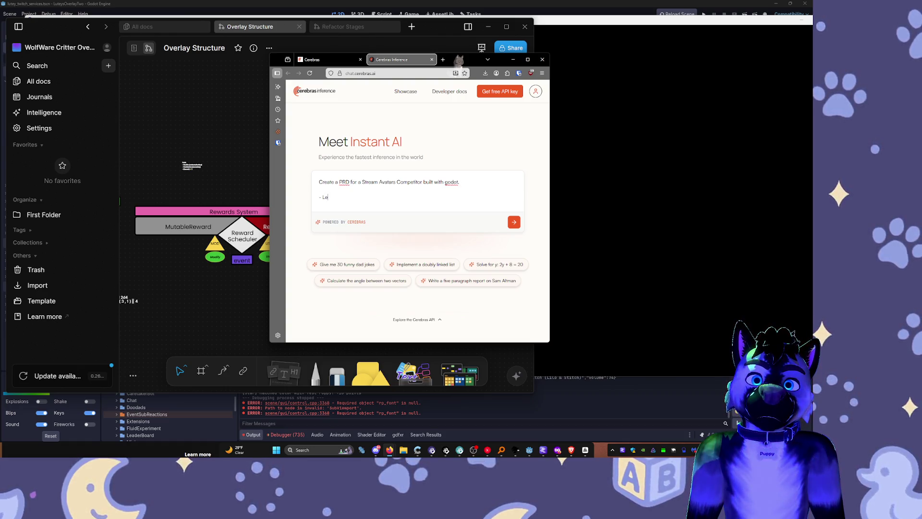
text(ge Twitcher)
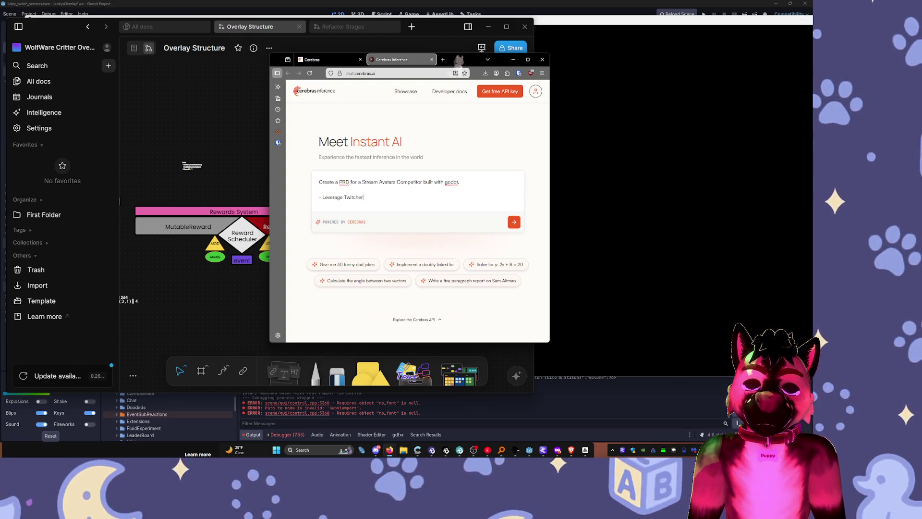
- Restructure the line into a 'Leverage:' heading with '- Twitcher' as its first list item
key(ctrl+Left)
text(:)
key(shift+Return)
key(End)
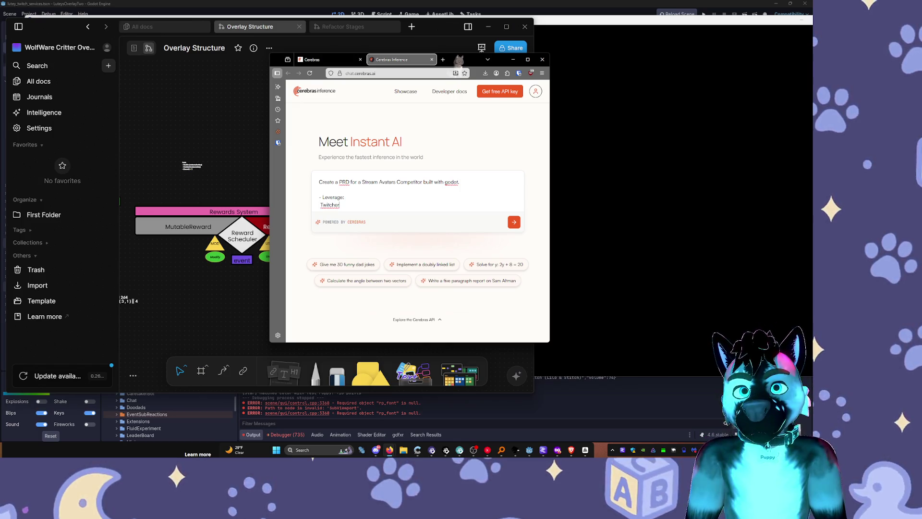
key(shift+Return)
key(BackSpace)
key(Up)
key(Home)
key(Delete)
key(Delete)
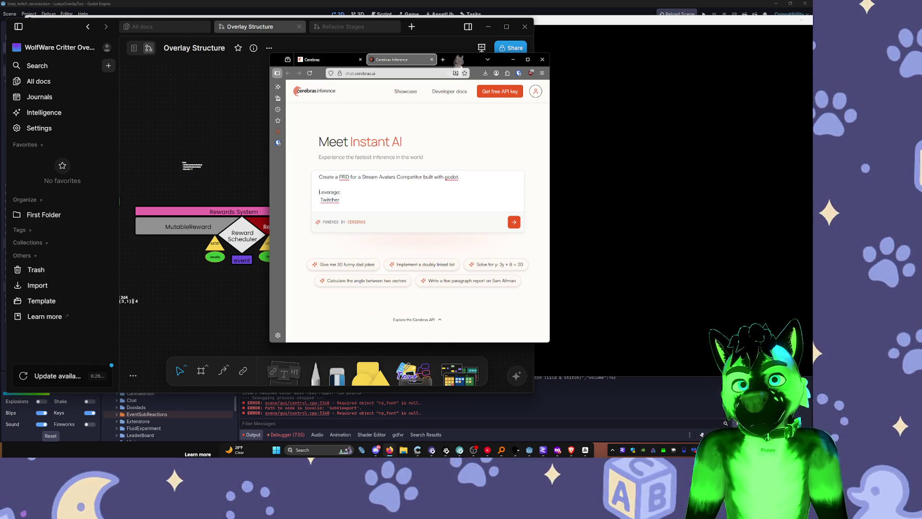
key(Down)
text(-)
- Add '- Godot' and '- FOSS / Local LLM/TTS endpoint support' items, then submit the prompt
key(End)
key(shift+Return)
text(-)
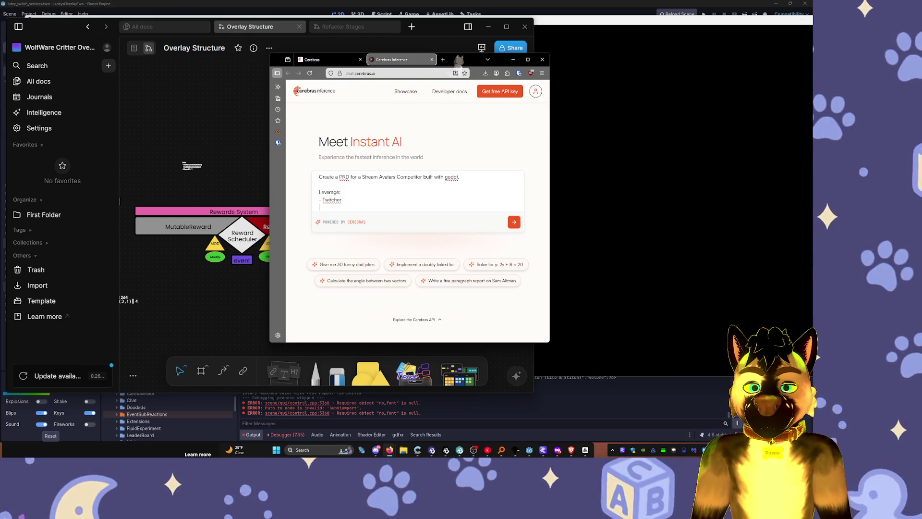
text( Godot)
key(shift+Return)
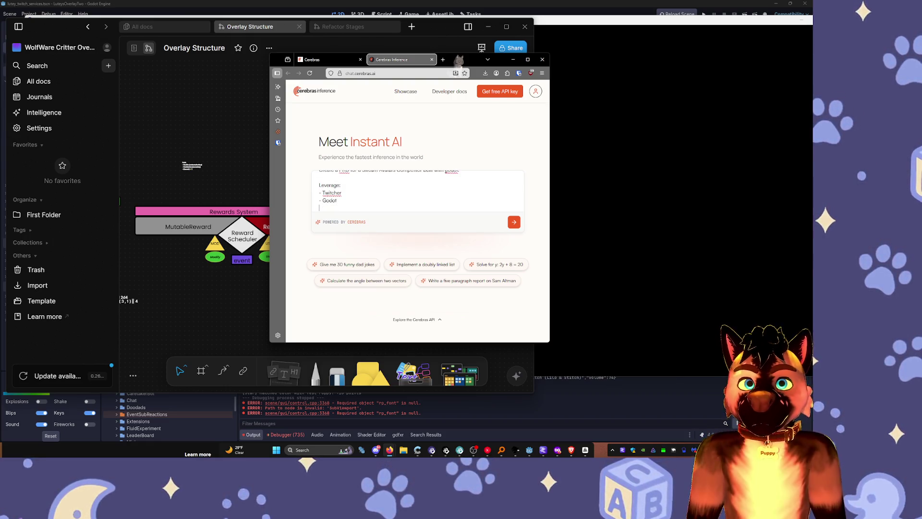
text(- FOSS)
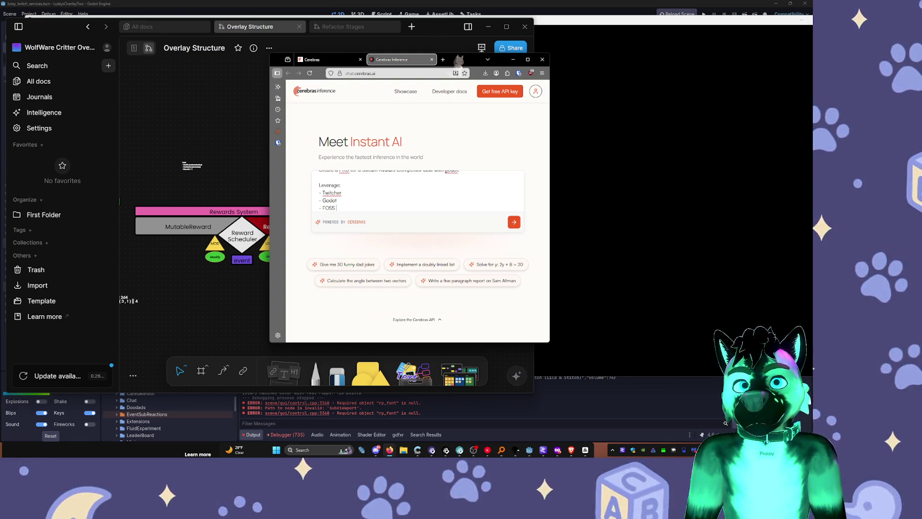
text( / L)
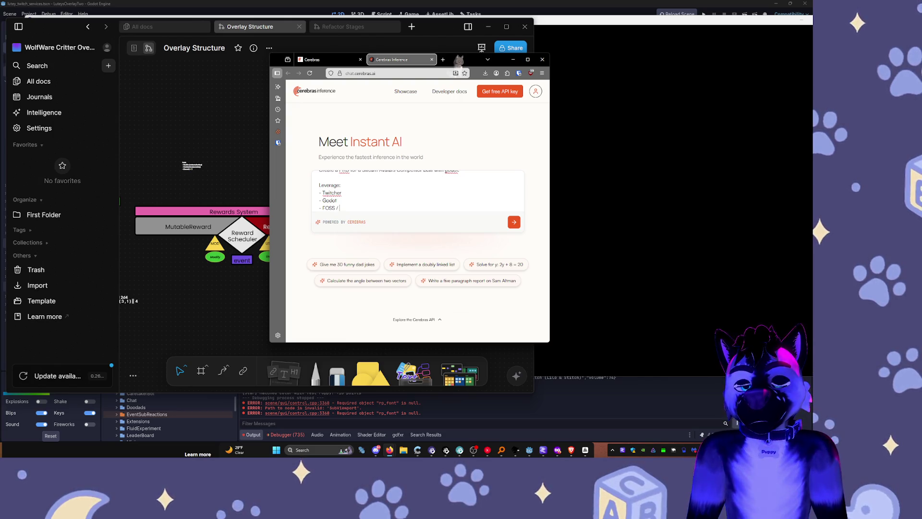
text(ocal )
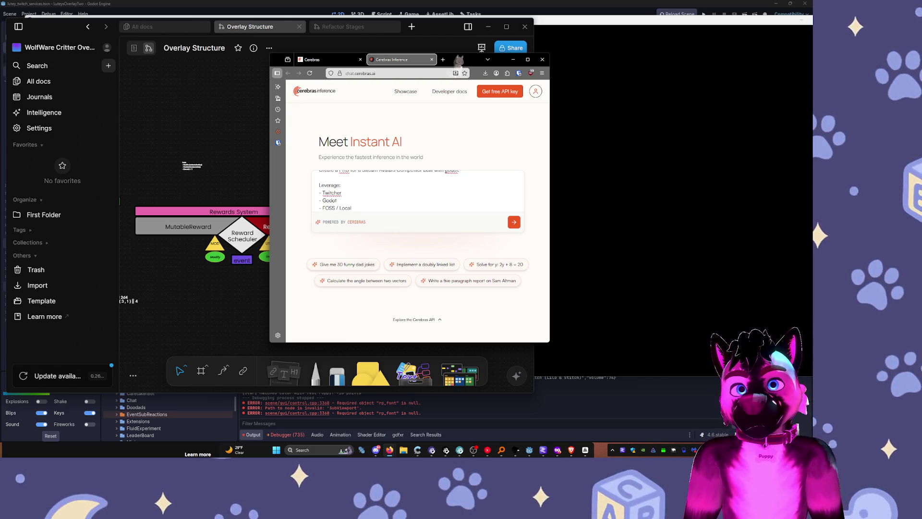
text(LLM/TT)
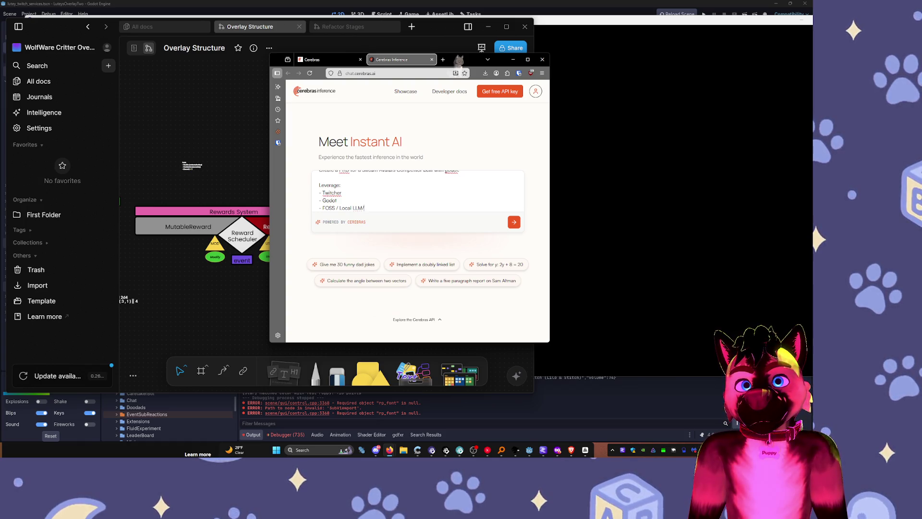
text(S endpo)
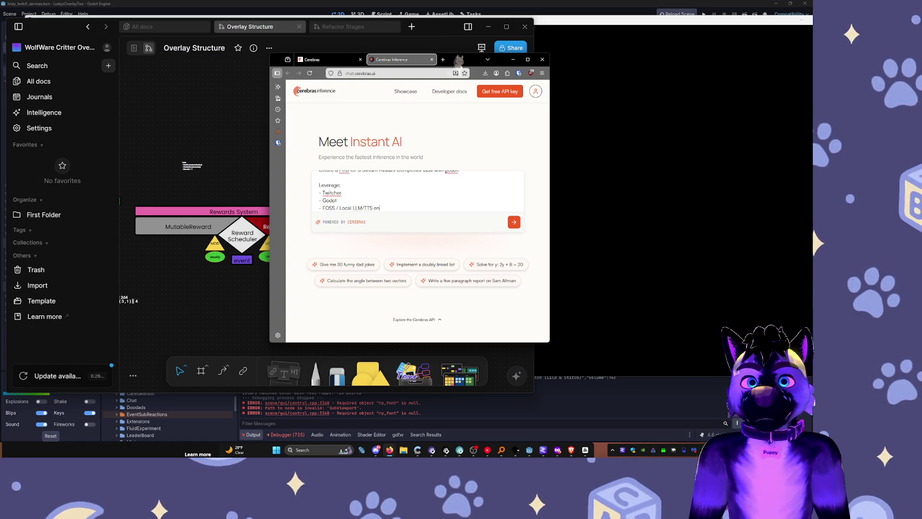
text(int s)
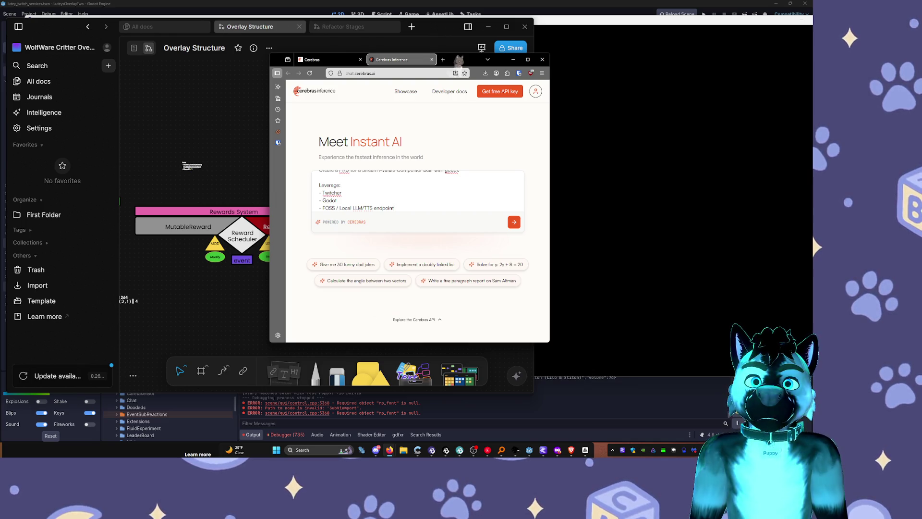
text(upport)
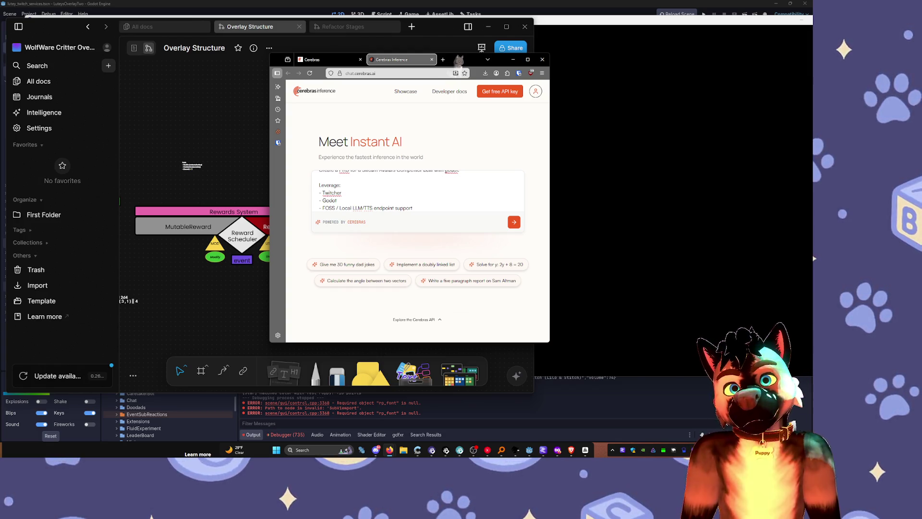
key(Return)
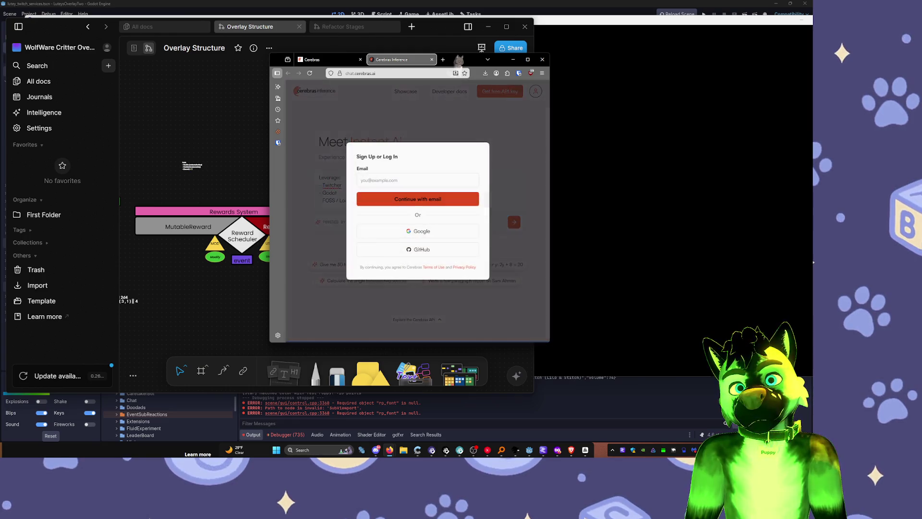
click(567, 182)
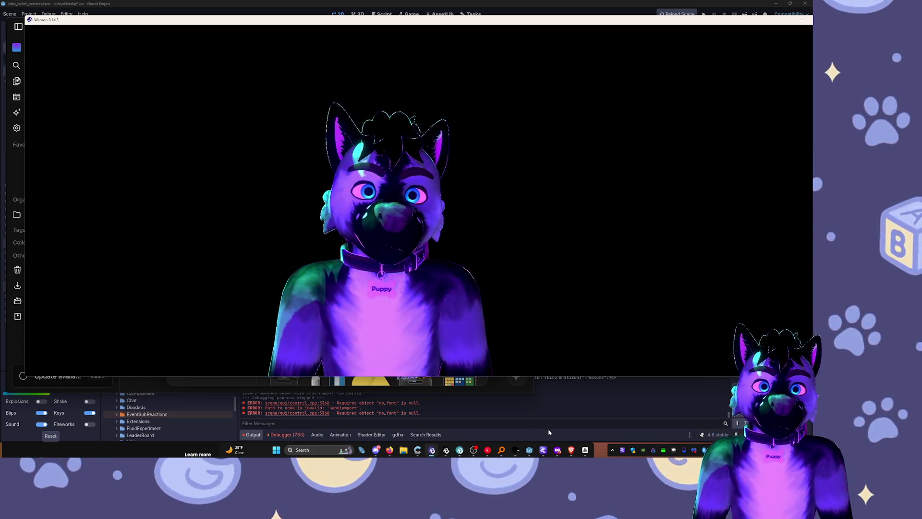
- Open the Warudo Editor, toggle RainbowMode on and off, and pan to the rainbow light nodes
click(447, 450)
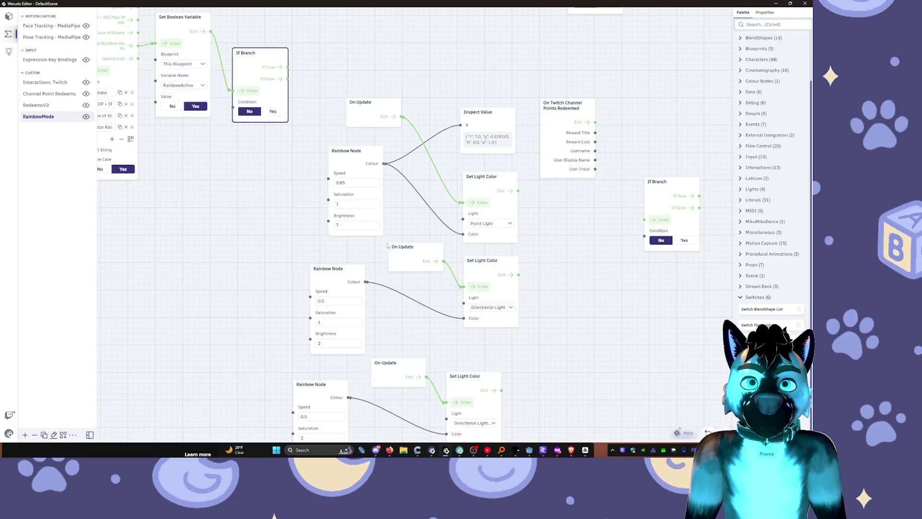
click(86, 117)
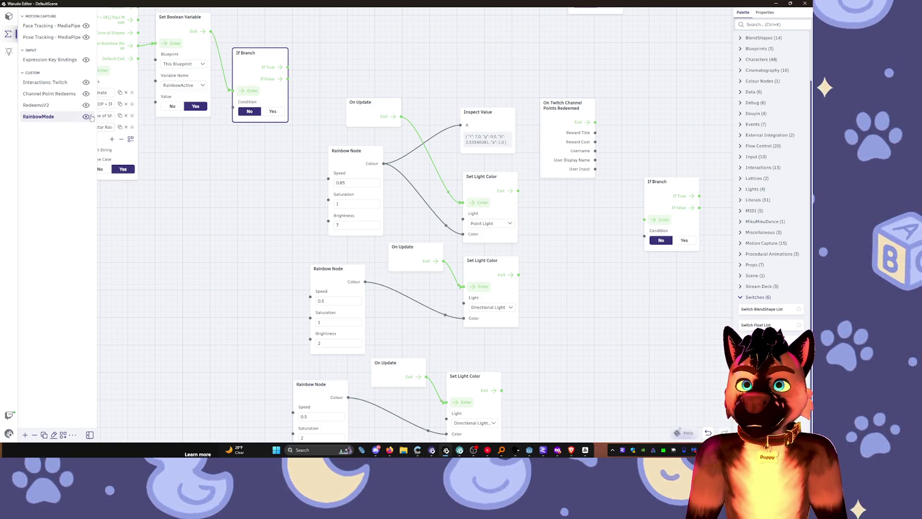
click(87, 117)
click(262, 236)
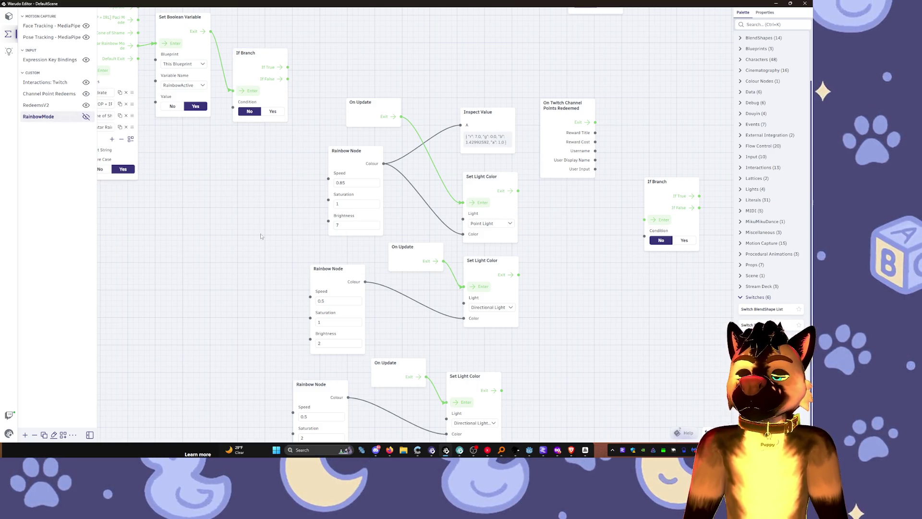
drag(307, 258, 189, 209)
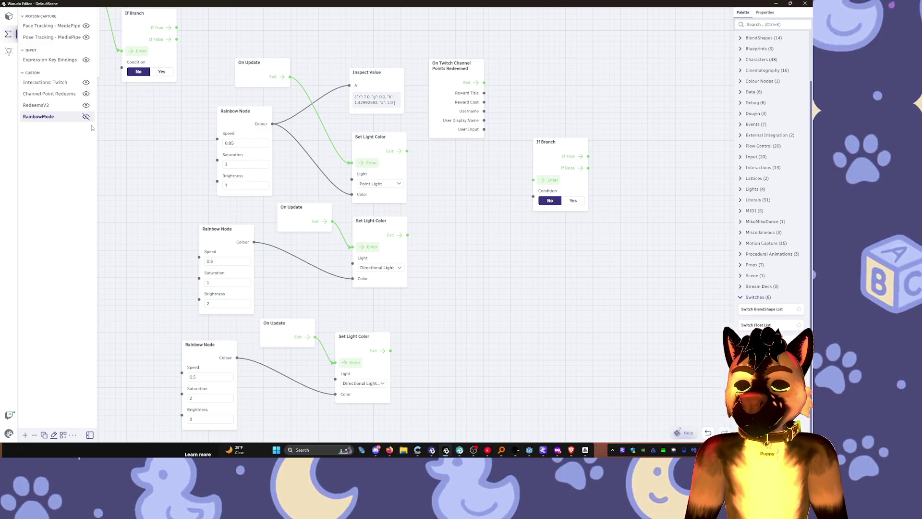
drag(486, 245, 401, 251)
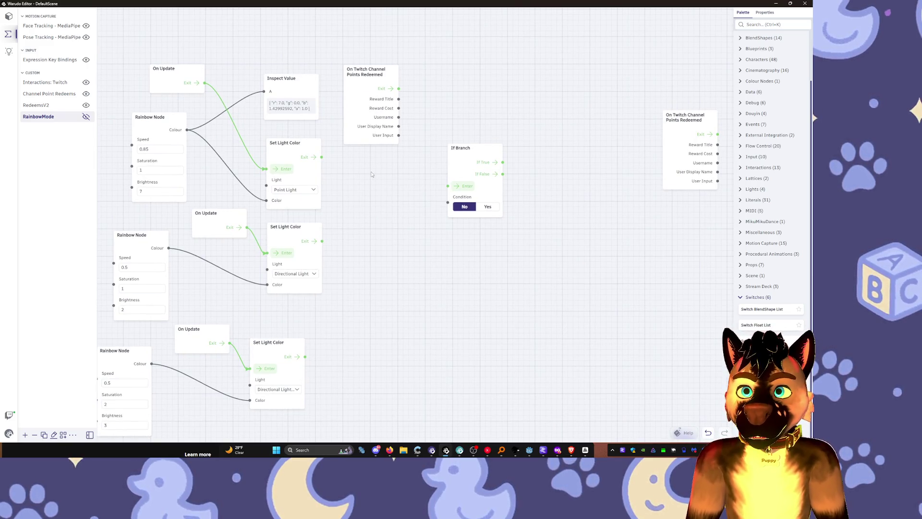
- Paste a copy of the Point Light Set Light Color node and place it to the right
click(317, 179)
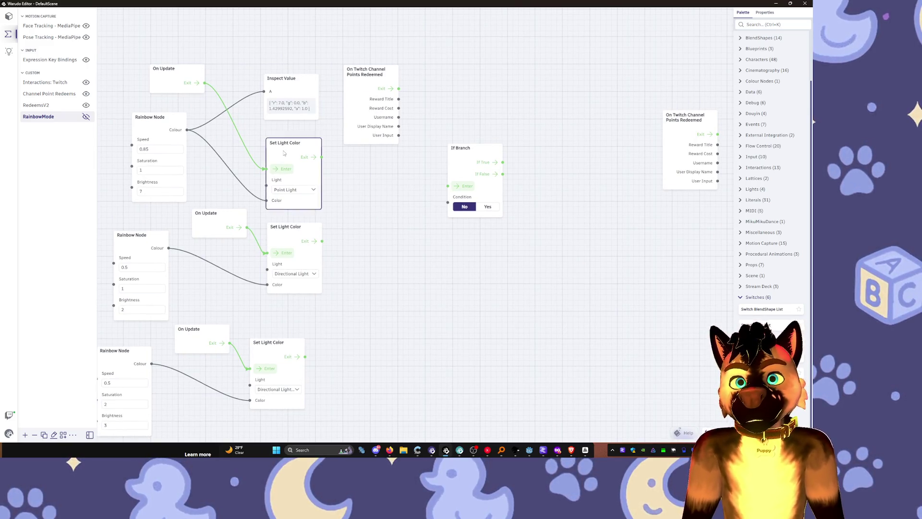
key(ctrl+v)
mouse_move(459, 80)
mouse_down()
mouse_move(547, 124)
mouse_move(525, 72)
mouse_up()
click(288, 236)
key(ctrl+v)
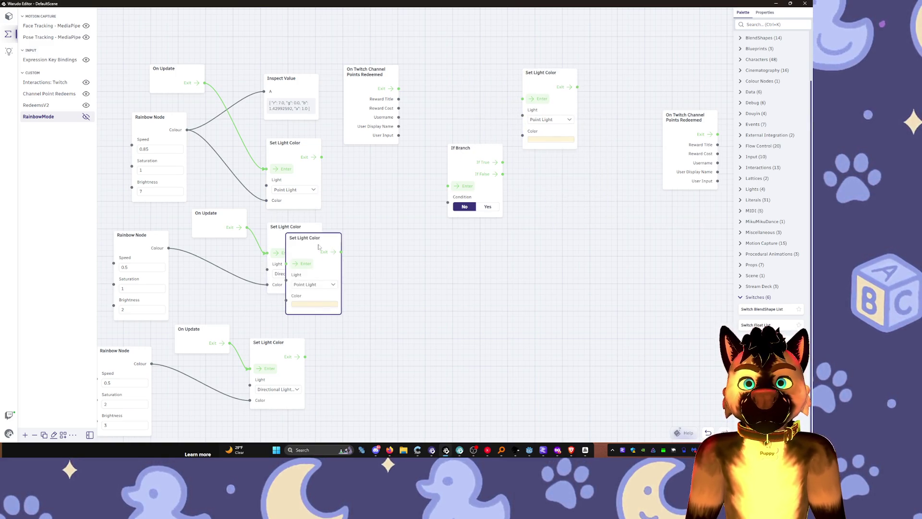
drag(343, 242, 642, 267)
click(269, 342)
key(ctrl+v)
drag(279, 345, 598, 362)
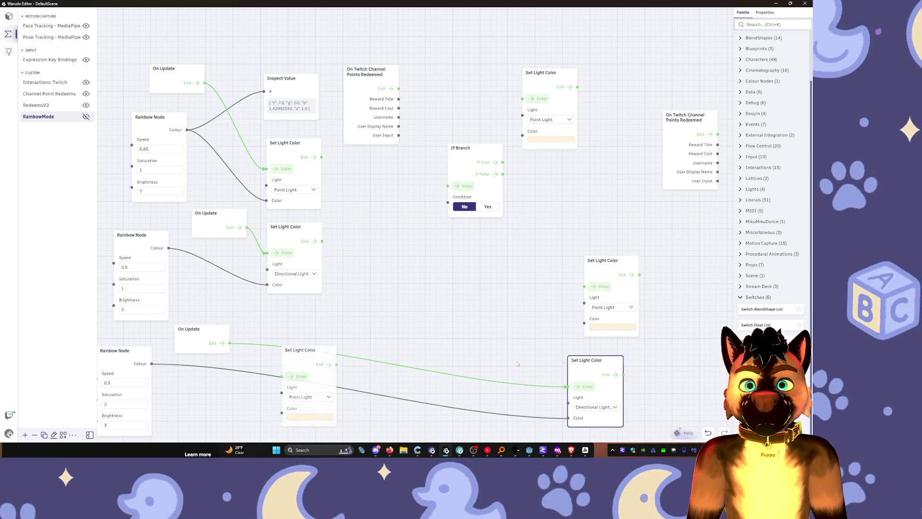
key(ctrl+z)
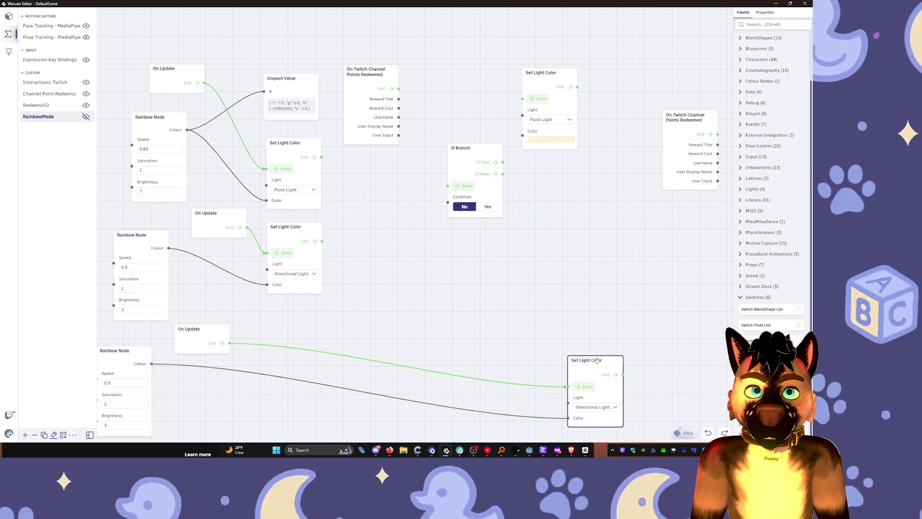
key(ctrl+y)
- Duplicate the Directional Light Set Light Color node, arrange both copies, then minimize the editor
drag(596, 361, 298, 354)
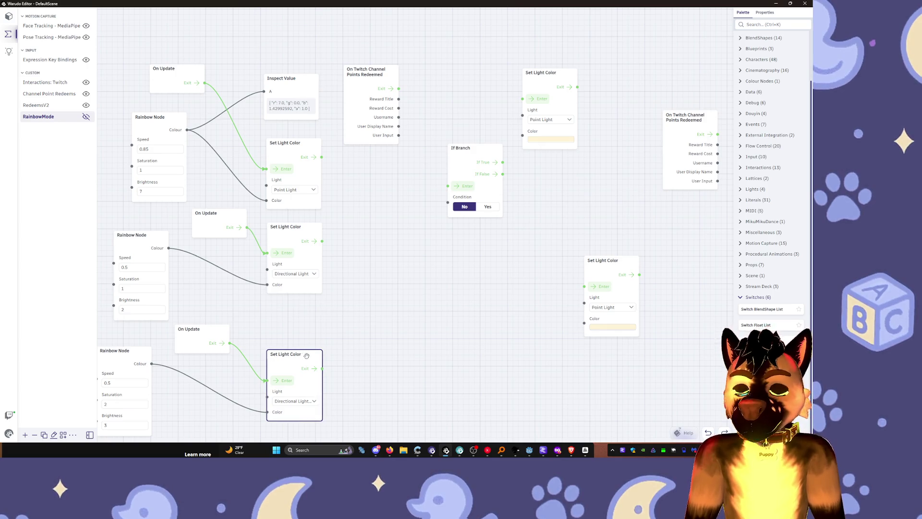
key(ctrl+d)
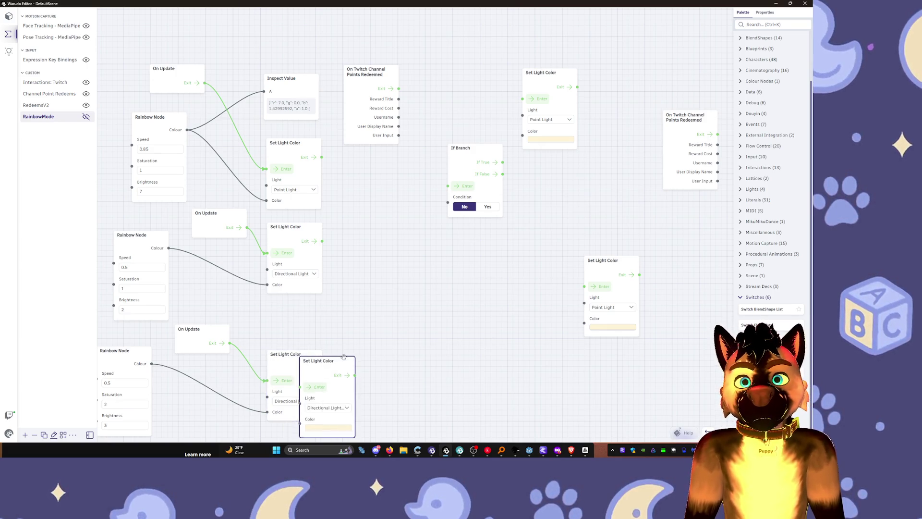
drag(342, 353, 538, 336)
drag(603, 260, 475, 245)
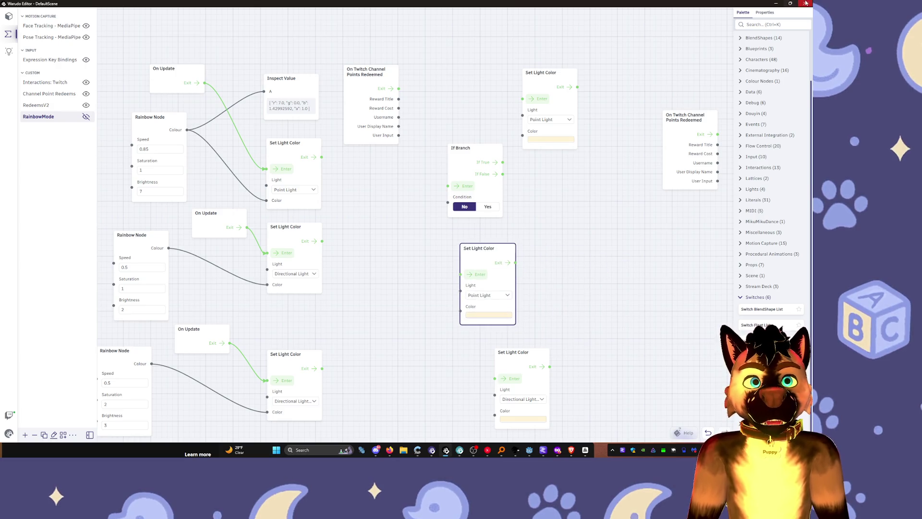
click(776, 3)
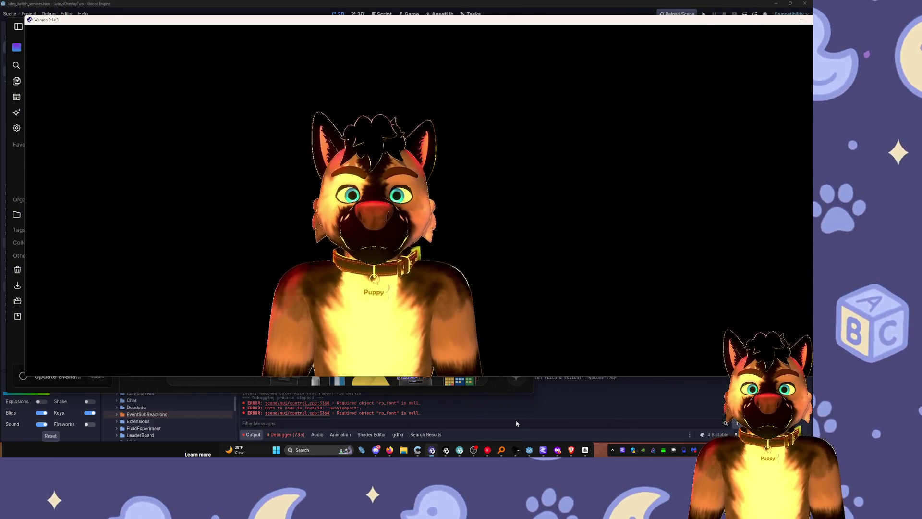
- Check the follow camera by zooming the StreamDoggoWorld viewport around Camera2D, then bring up AFFiNE's Overlay Structure board
key(alt+Tab)
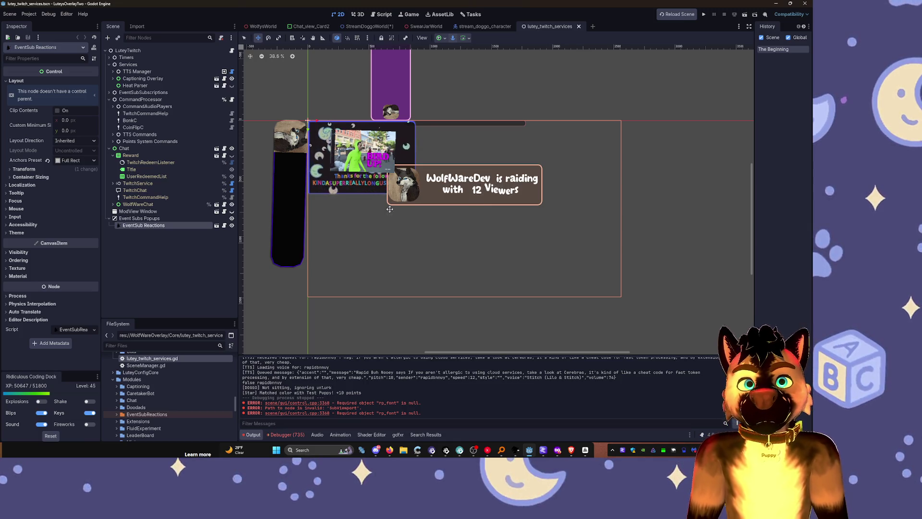
click(376, 29)
scroll(522, 155, down, 3)
scroll(533, 177, up, 2)
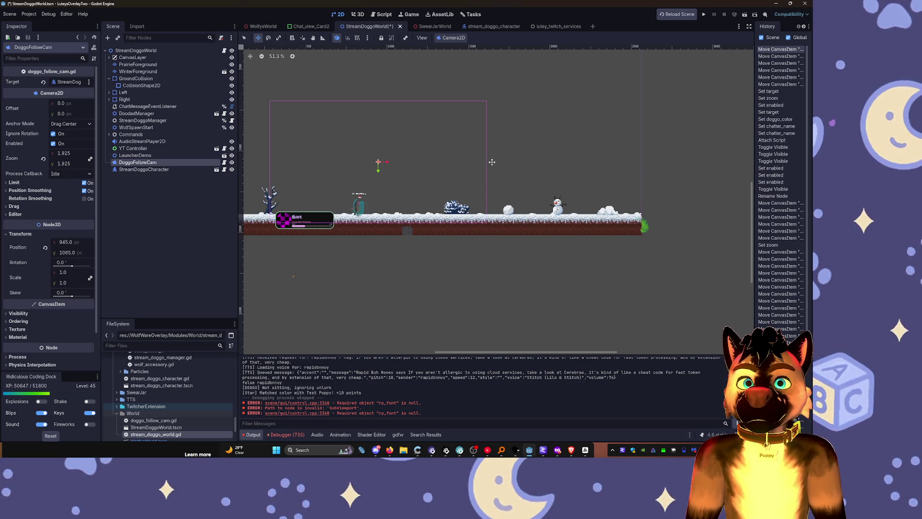
scroll(378, 161, up, 3)
scroll(340, 173, right, 5)
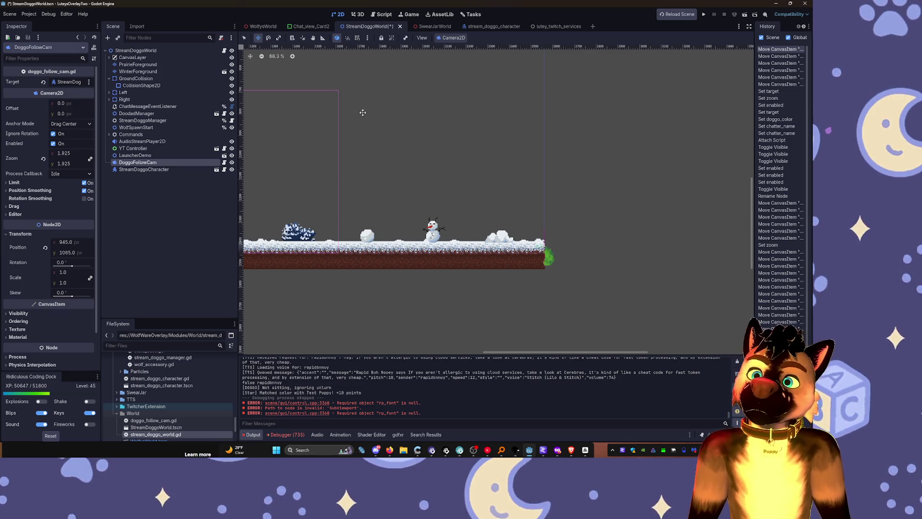
click(584, 454)
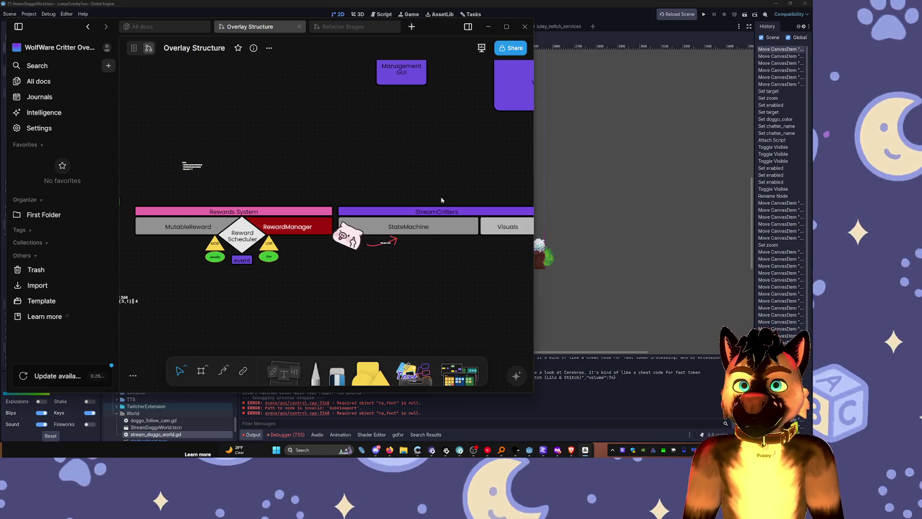
- Scroll through the board's World, Minigame and Identity System areas, then minimize AFFiNE back to Godot
mouse_move(558, 452)
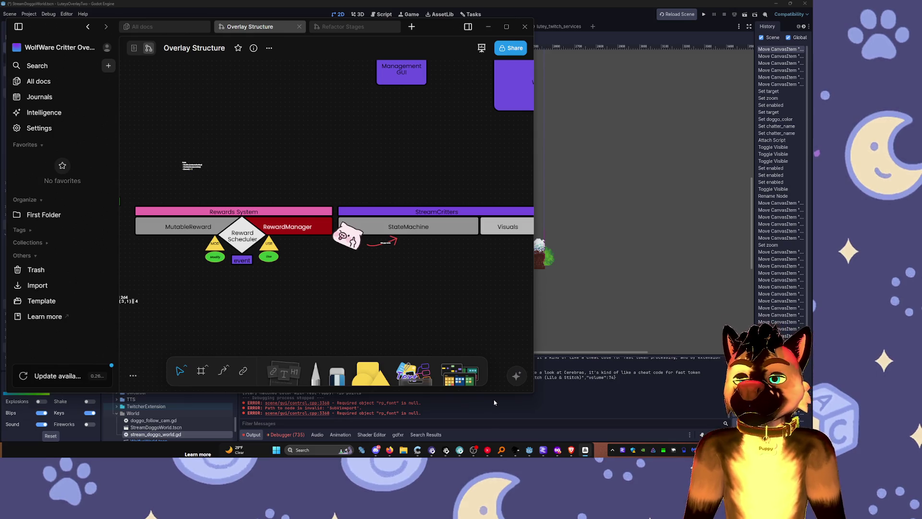
scroll(298, 245, right, 10)
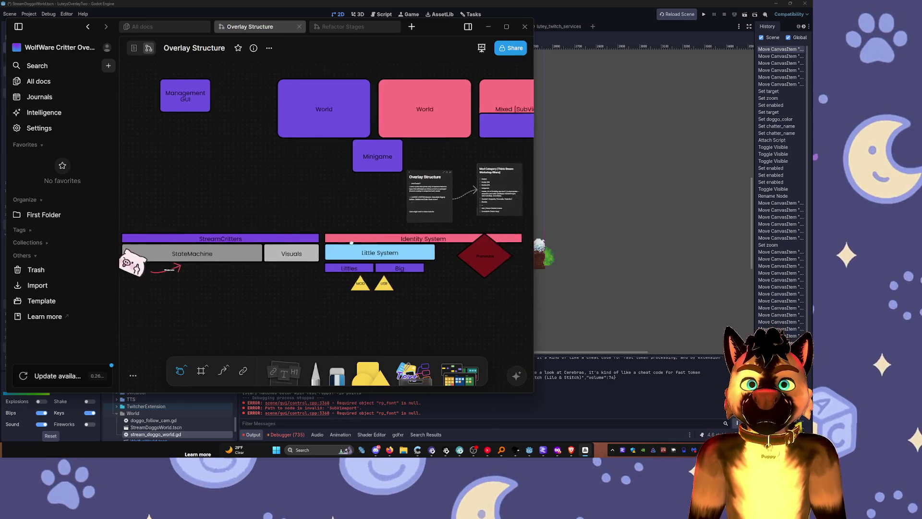
scroll(402, 263, up, 3)
scroll(401, 262, left, 3)
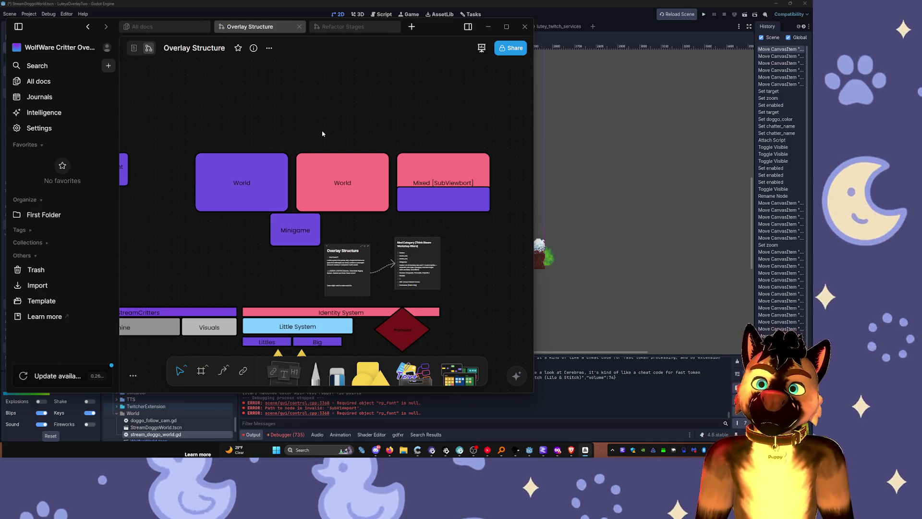
click(619, 15)
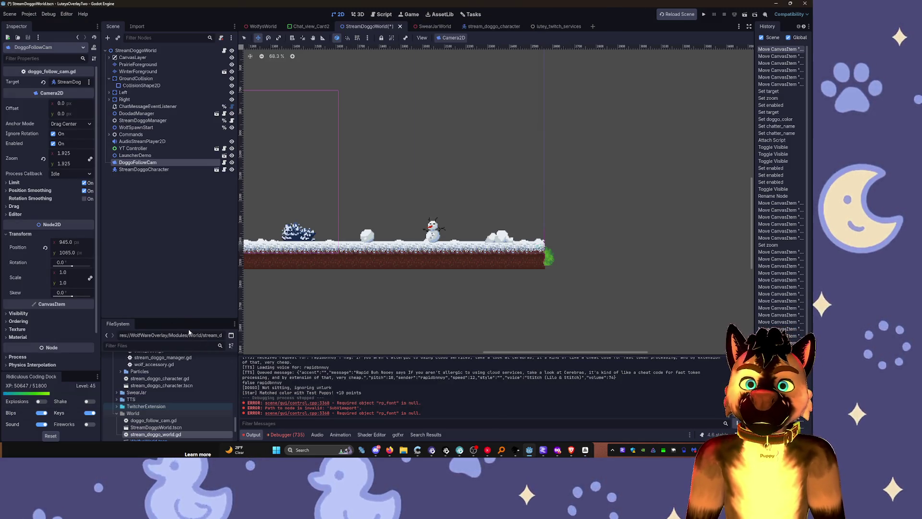
- Enlarge the FileSystem dock, collapse the Modules, Core and tests folders, and open Windows search
drag(182, 319, 182, 187)
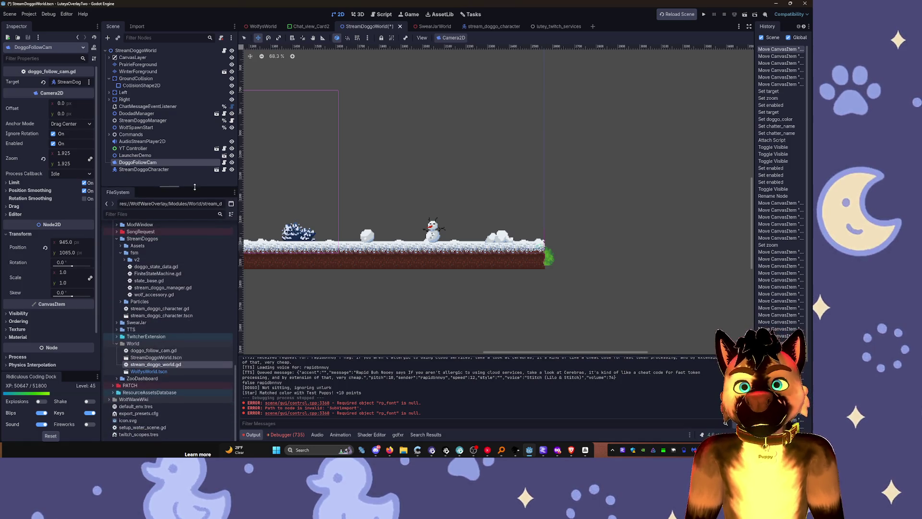
click(113, 231)
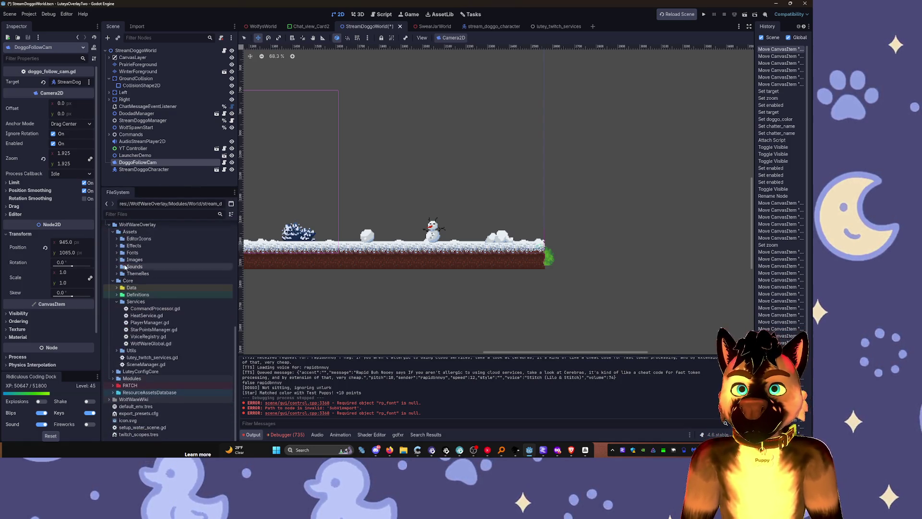
click(113, 281)
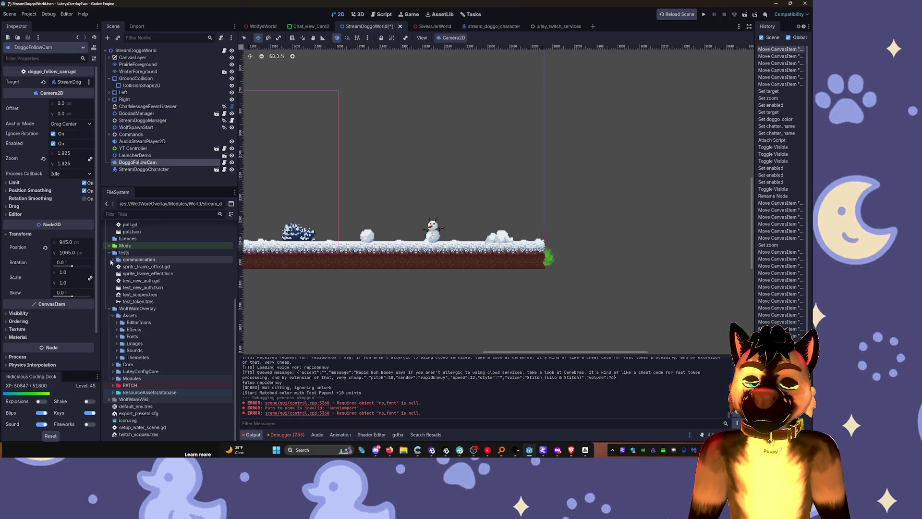
click(110, 294)
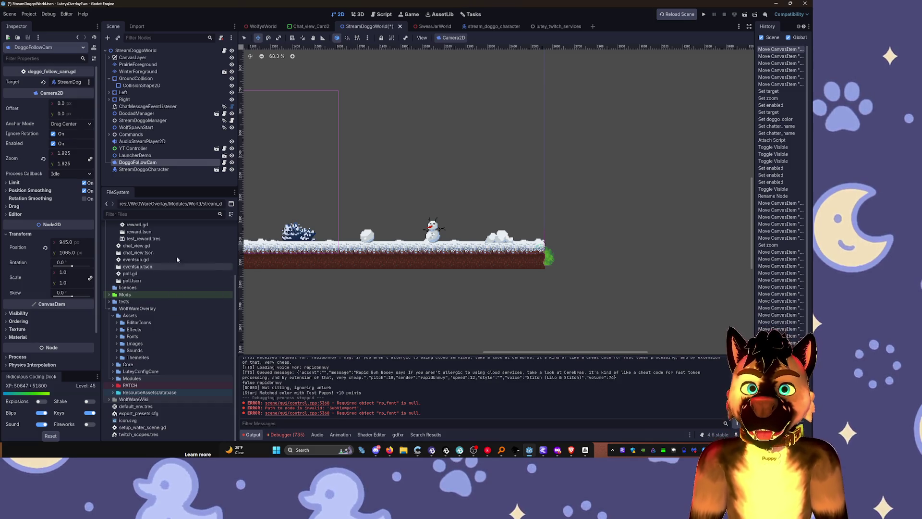
key(super)
- Launch Fork by searching 'fork', then switch over to the Warudo Editor
text(fork)
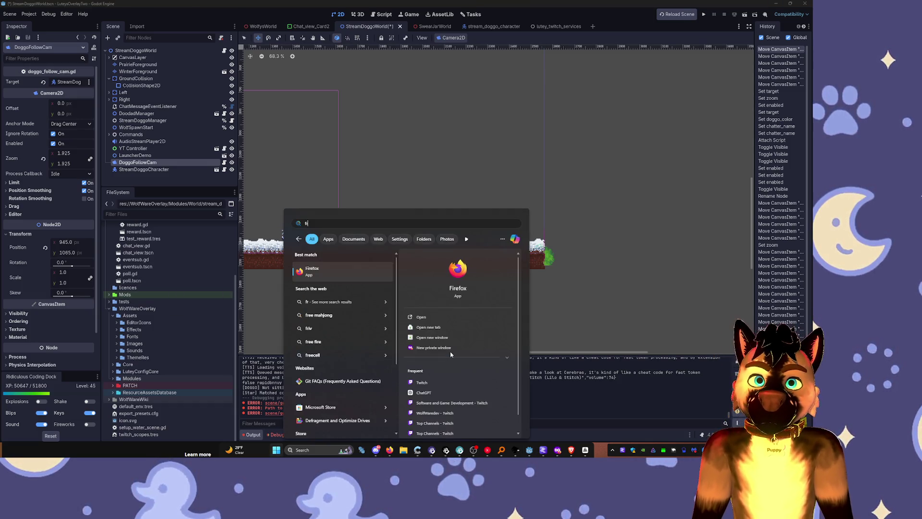
key(Return)
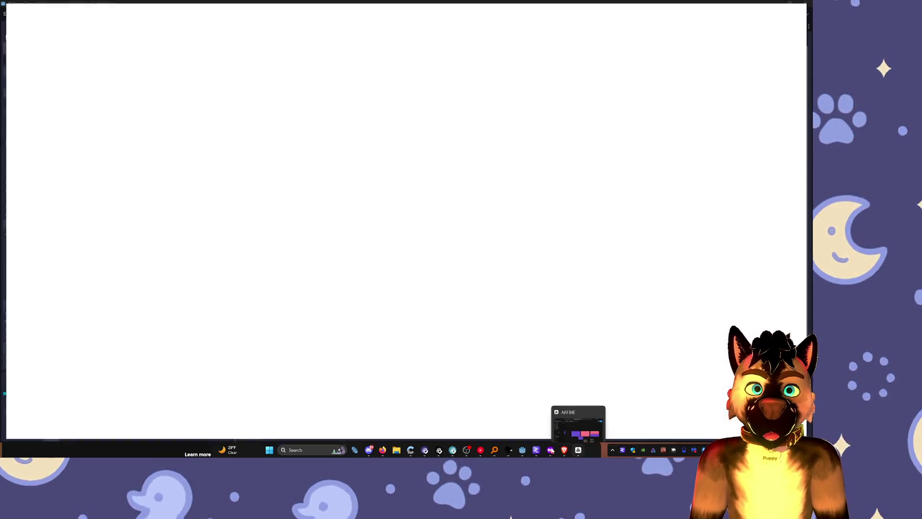
mouse_move(467, 452)
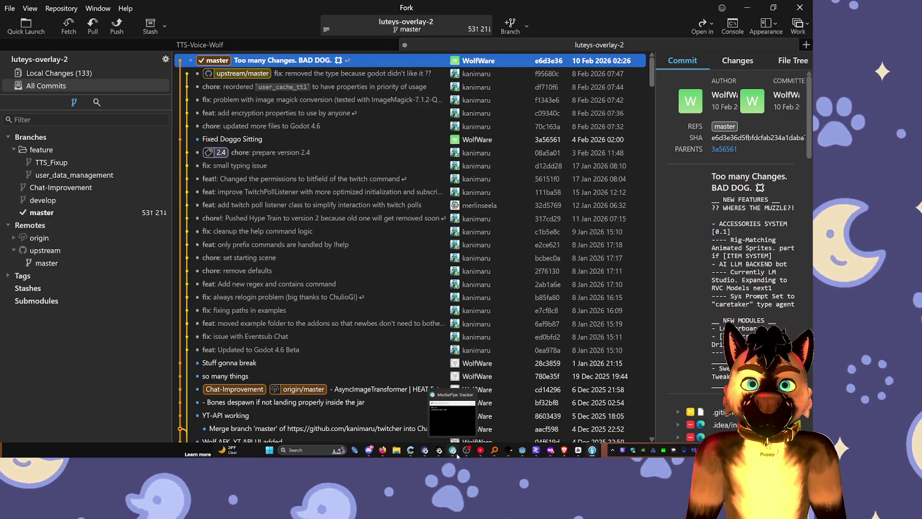
click(439, 451)
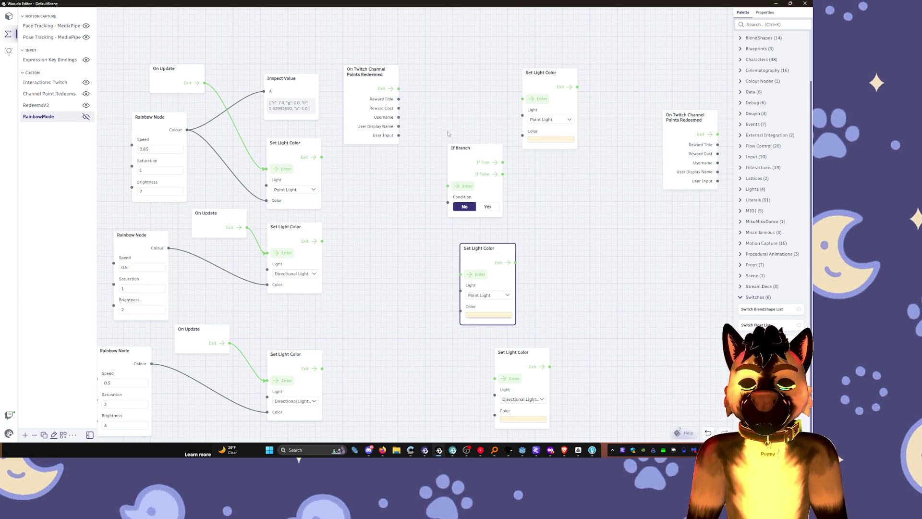
- Cut the On Update exec links into all three Set Light Color nodes
scroll(450, 134, down, 2)
scroll(562, 226, down, 2)
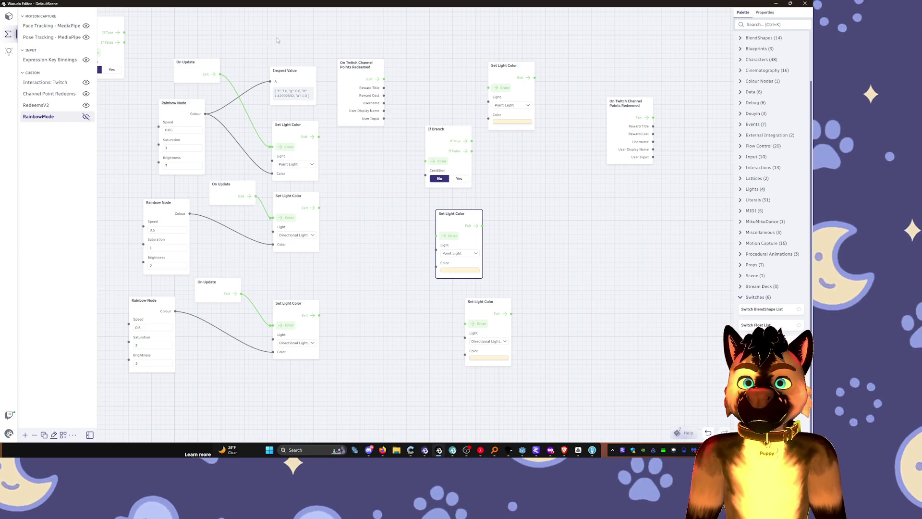
drag(268, 143, 289, 141)
click(292, 144)
click(294, 216)
click(293, 323)
drag(293, 323, 263, 289)
- Start a new blueprint group, then cancel the Create group dialog
scroll(261, 282, down, 1)
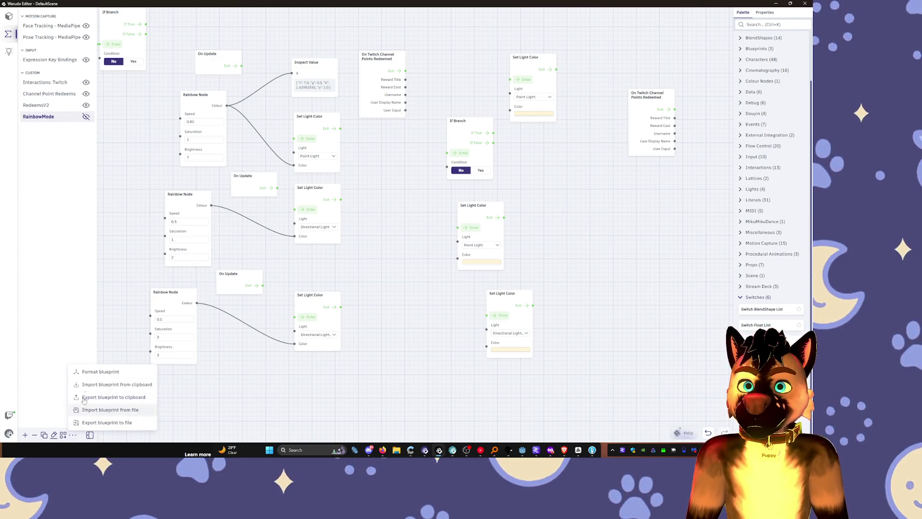
click(63, 435)
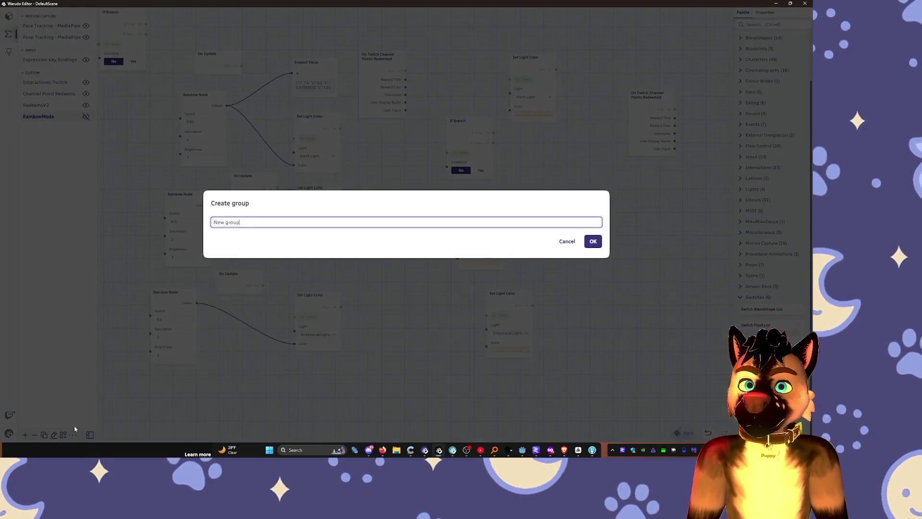
click(578, 245)
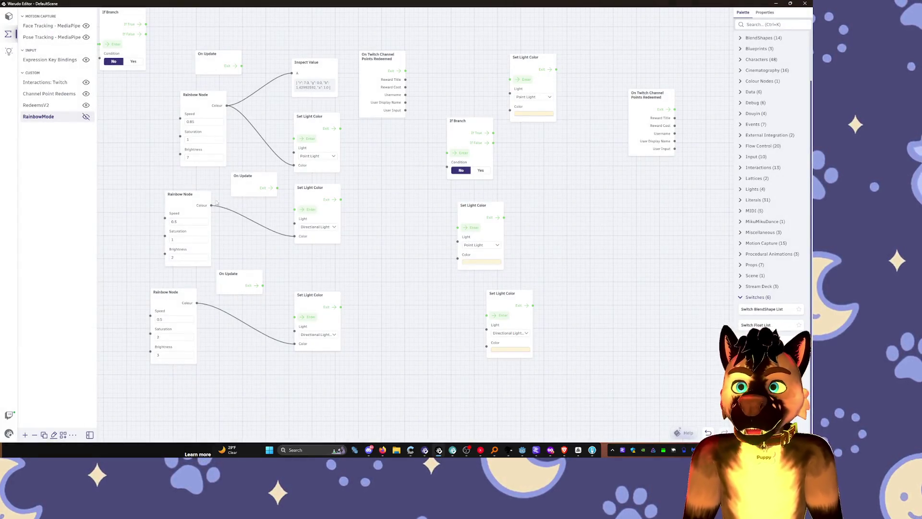
- Select Directional Light 2 in the scene entities and tint its colour pale pink
click(9, 51)
click(9, 16)
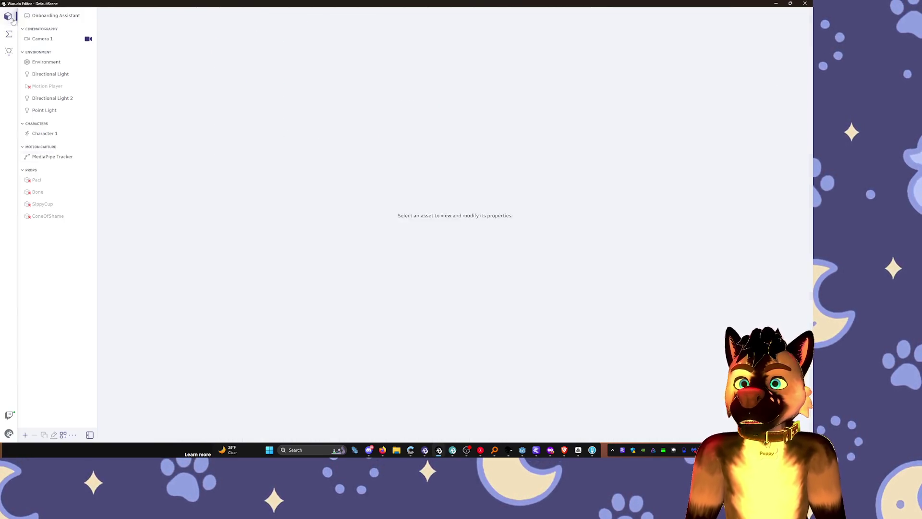
click(53, 86)
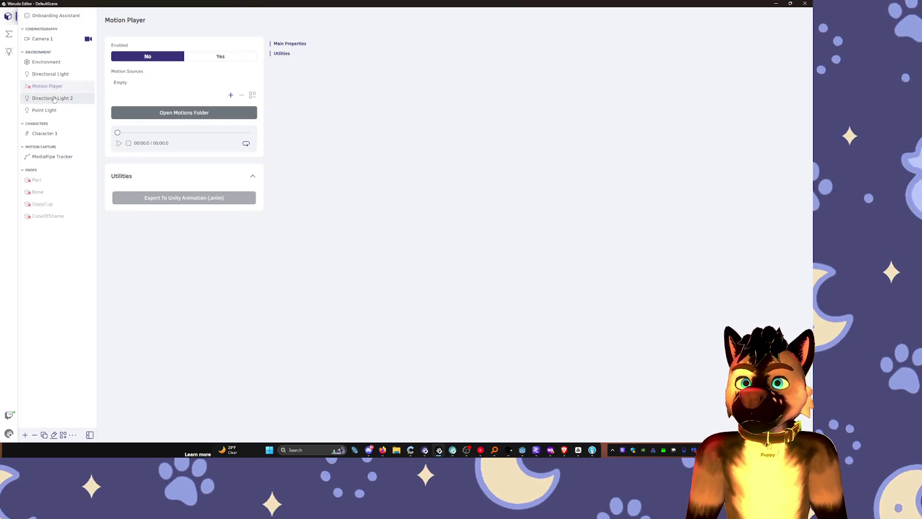
click(62, 98)
click(170, 181)
drag(163, 210, 139, 205)
click(370, 214)
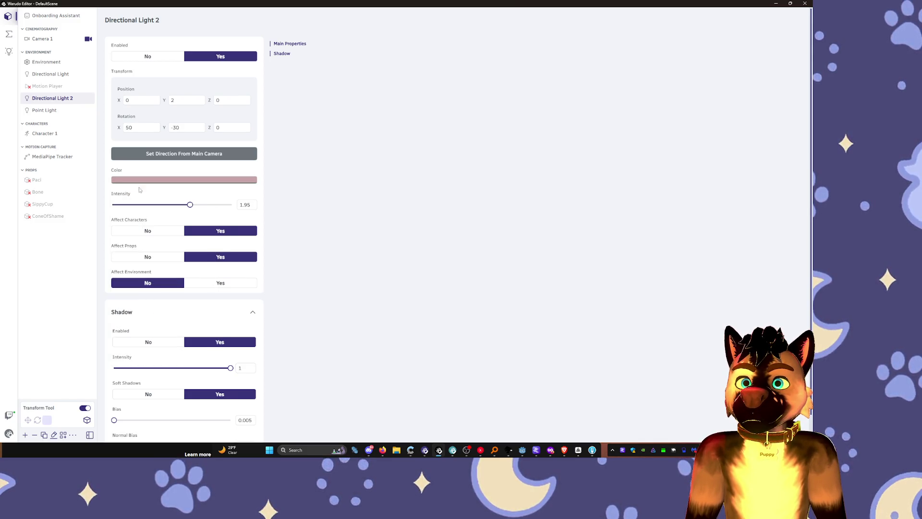
click(10, 35)
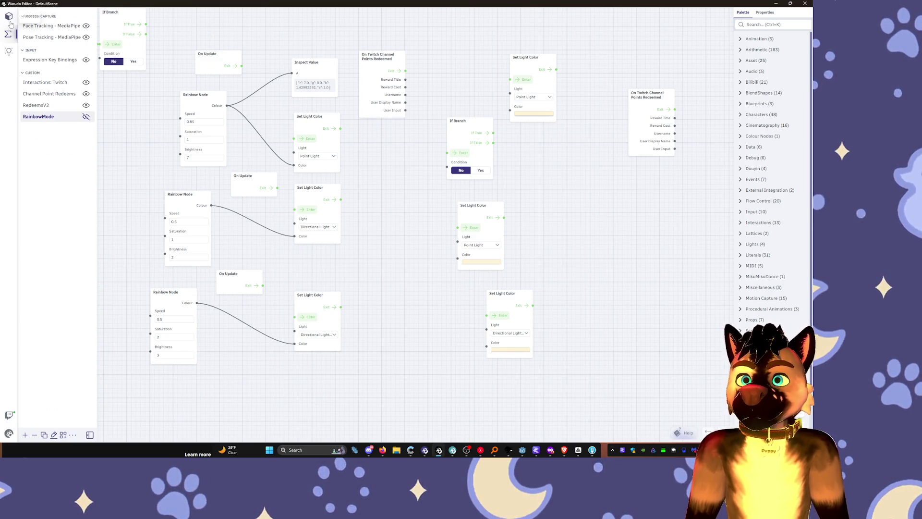
- Change Directional Light 2's colour to light grey, toggle it off and on, and reopen the blueprint
click(9, 16)
click(54, 110)
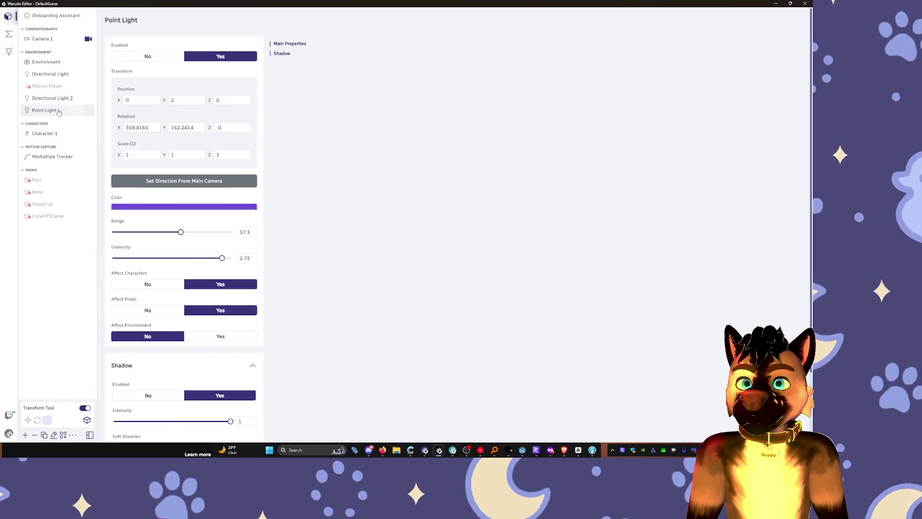
click(55, 99)
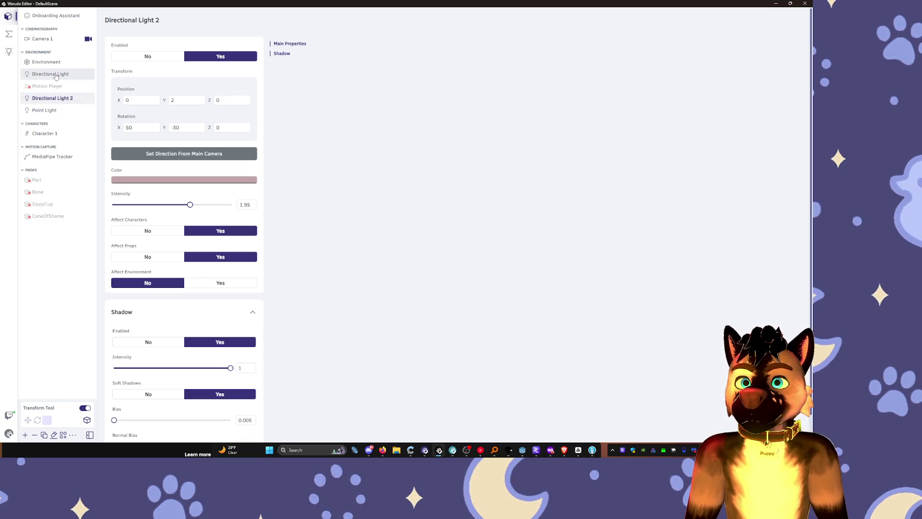
click(178, 180)
drag(138, 207, 129, 198)
click(383, 221)
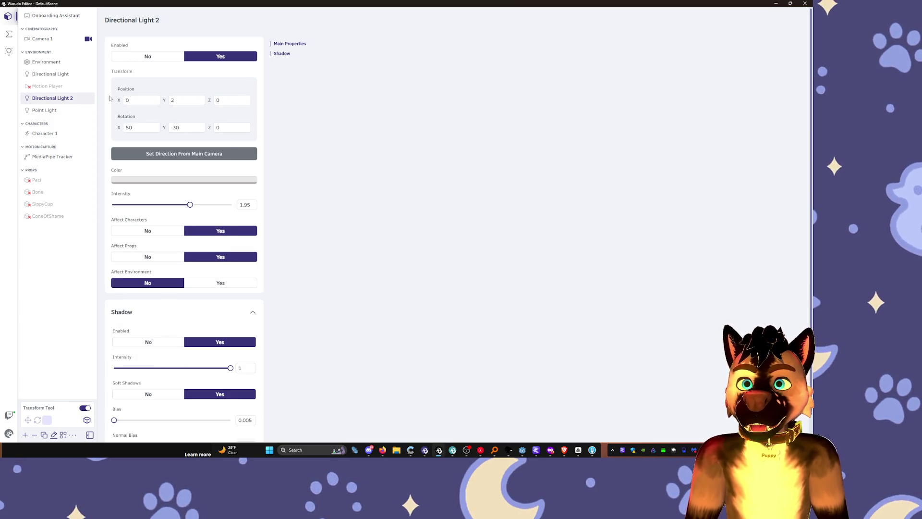
click(166, 58)
click(220, 56)
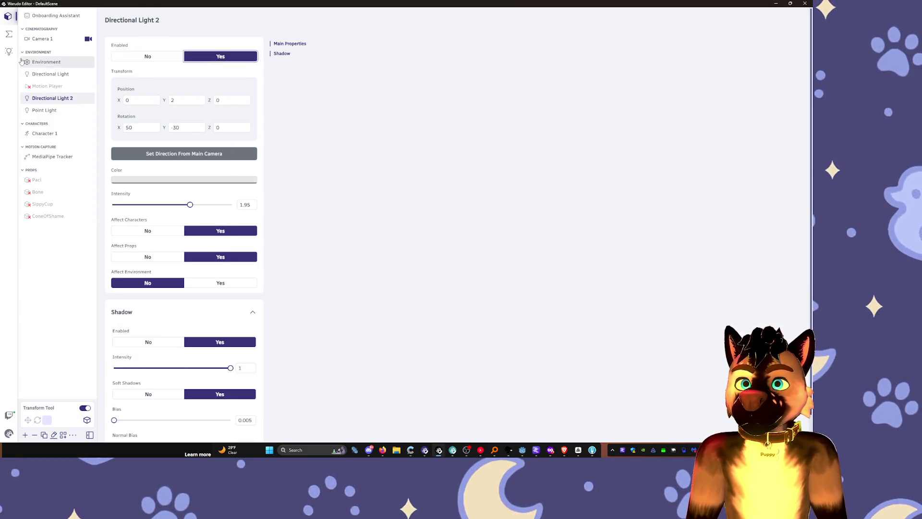
click(9, 35)
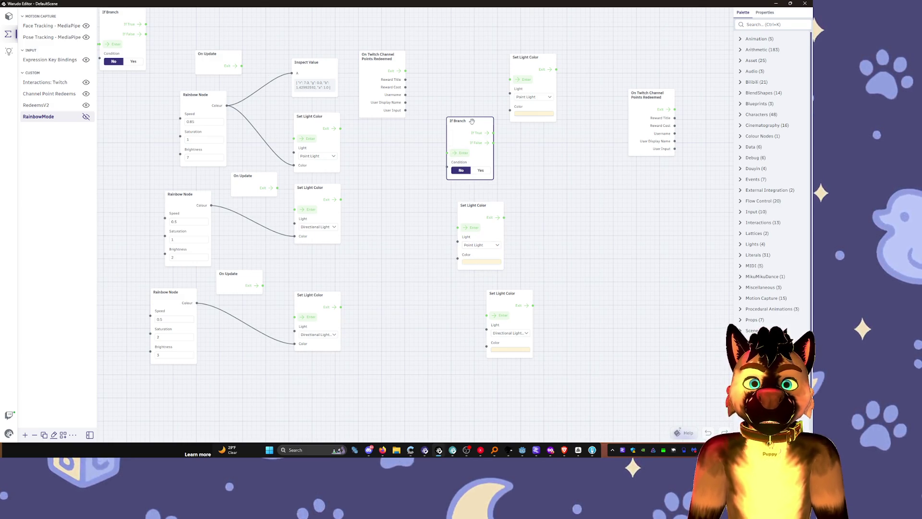
- Delete the If Branch node and set the top-right Set Light Color node's colour to white
key(Delete)
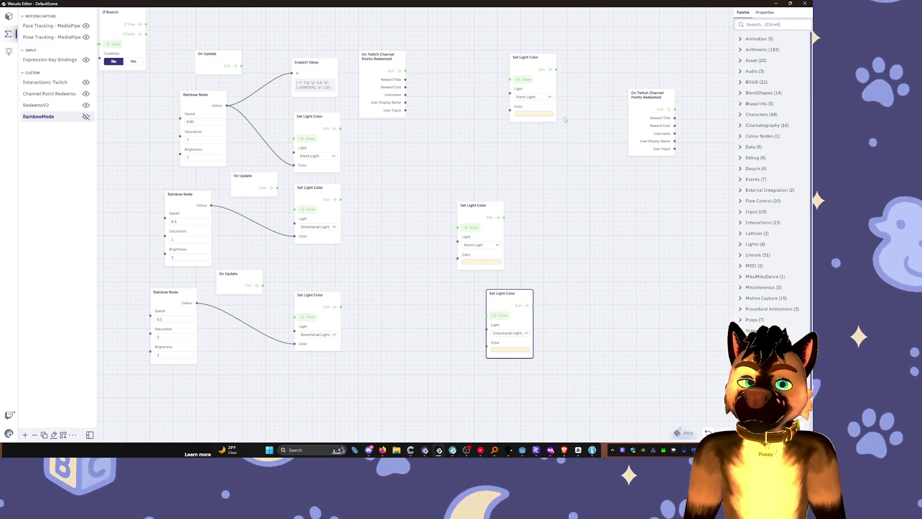
click(533, 114)
mouse_move(543, 142)
mouse_down()
mouse_move(533, 146)
mouse_move(521, 128)
mouse_up()
click(490, 263)
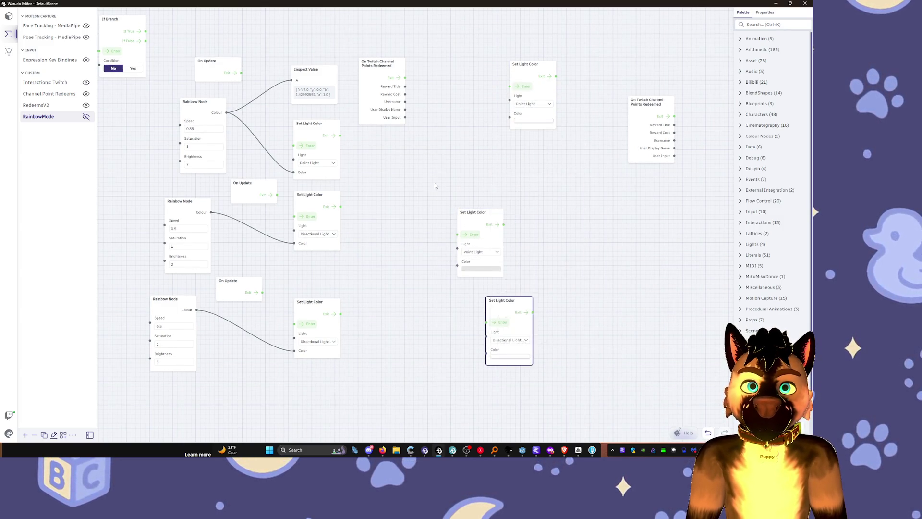
click(474, 230)
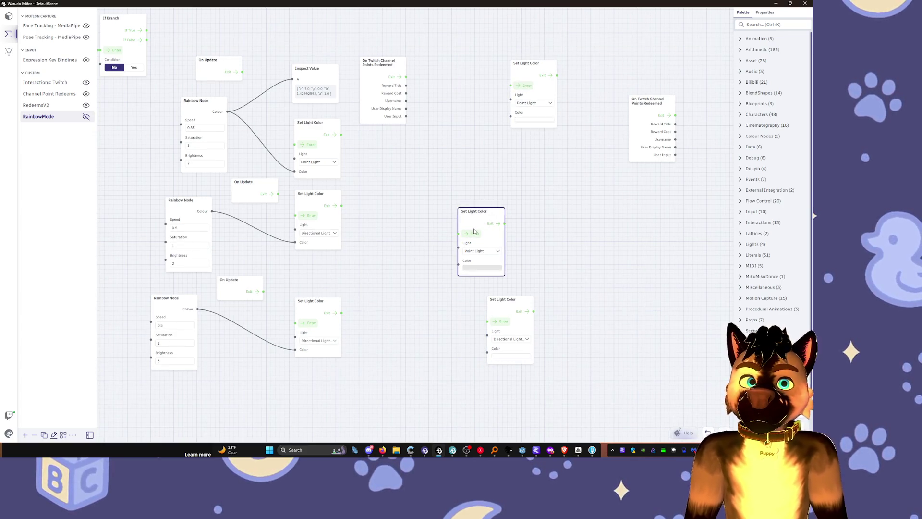
click(500, 324)
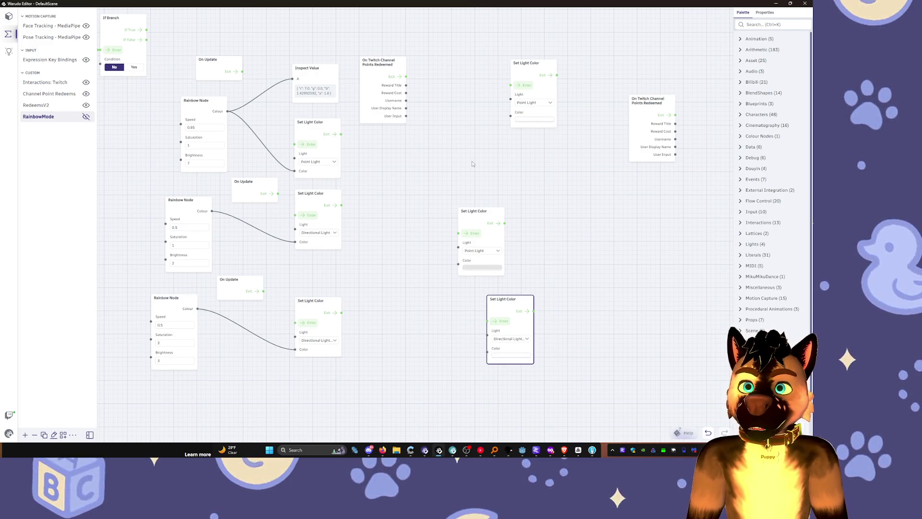
- Enable RainbowMode and drag the Rainbow Node colour wires off the three Set Light Color nodes
click(85, 117)
click(334, 231)
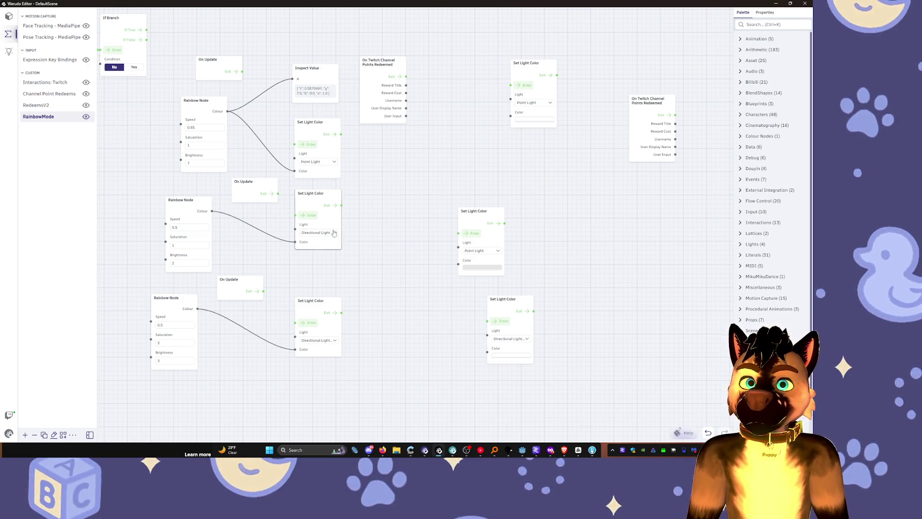
click(303, 164)
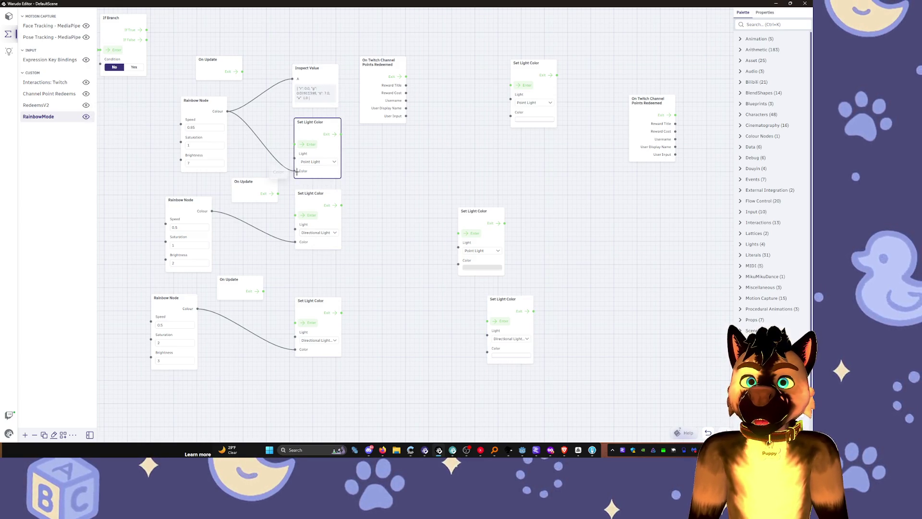
drag(297, 172, 281, 159)
drag(295, 241, 294, 260)
drag(295, 349, 295, 328)
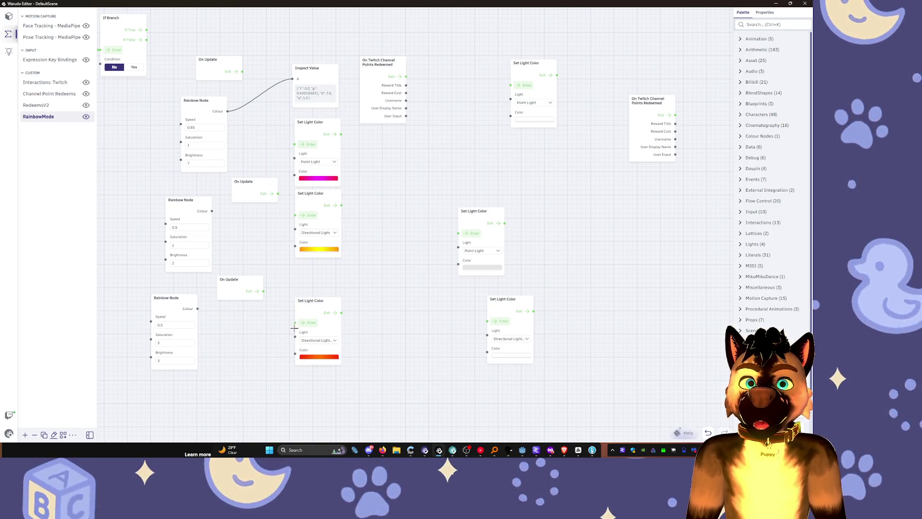
click(318, 179)
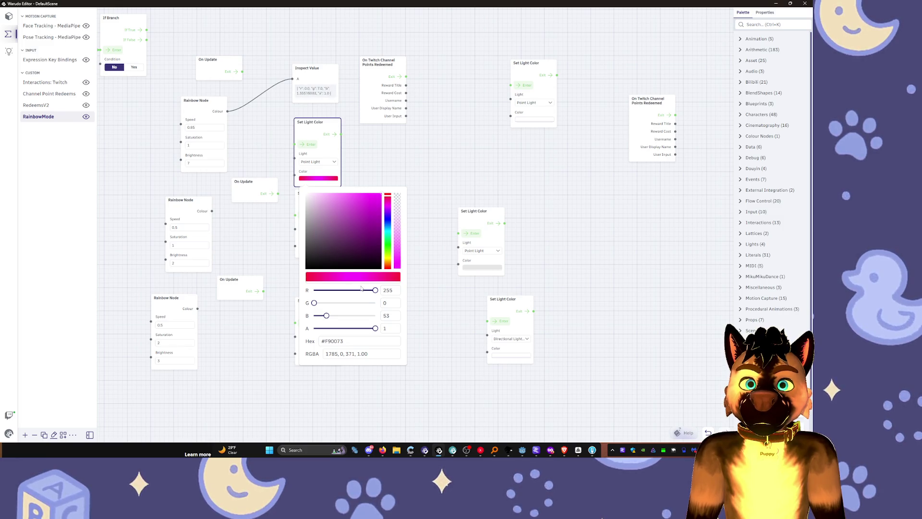
click(441, 161)
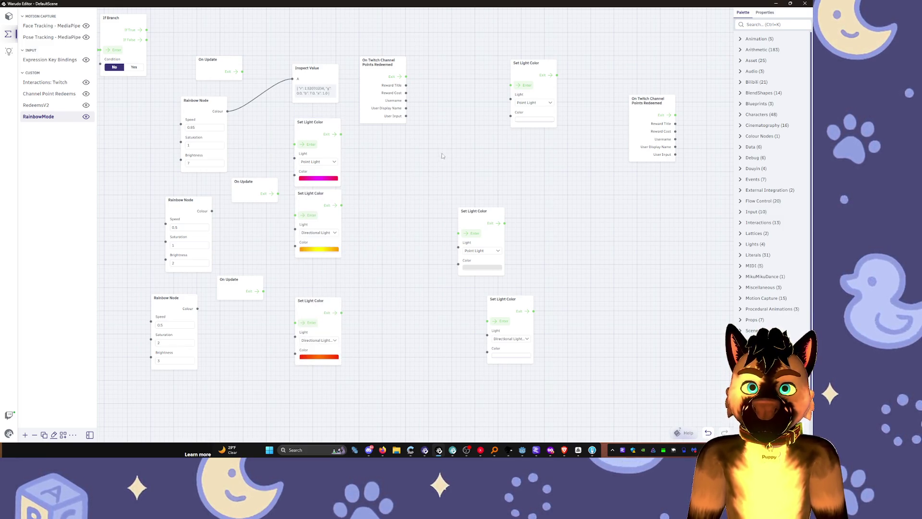
- Line up the spare Set Light Color nodes beside the column, switching one from Point Light to Directional Light
drag(311, 302, 309, 266)
drag(476, 213, 401, 133)
drag(528, 67, 390, 209)
click(395, 242)
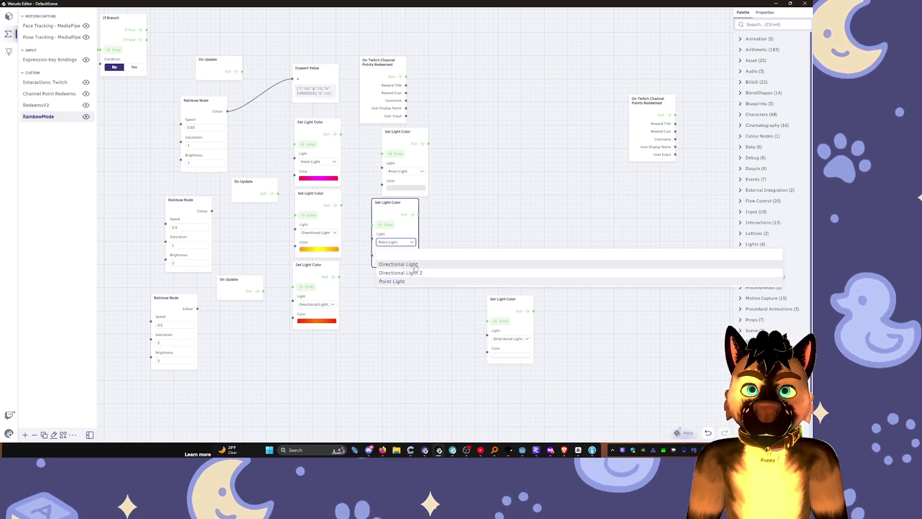
click(398, 264)
click(511, 339)
click(514, 308)
drag(515, 308, 404, 286)
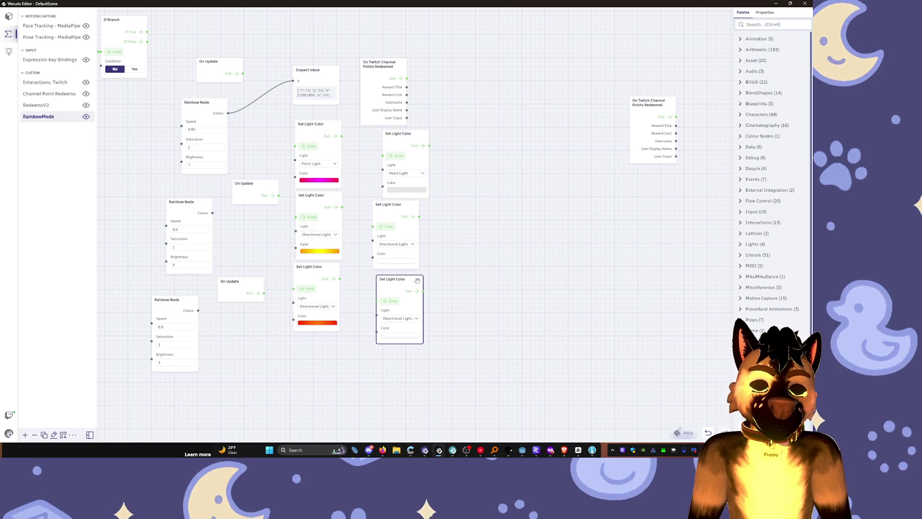
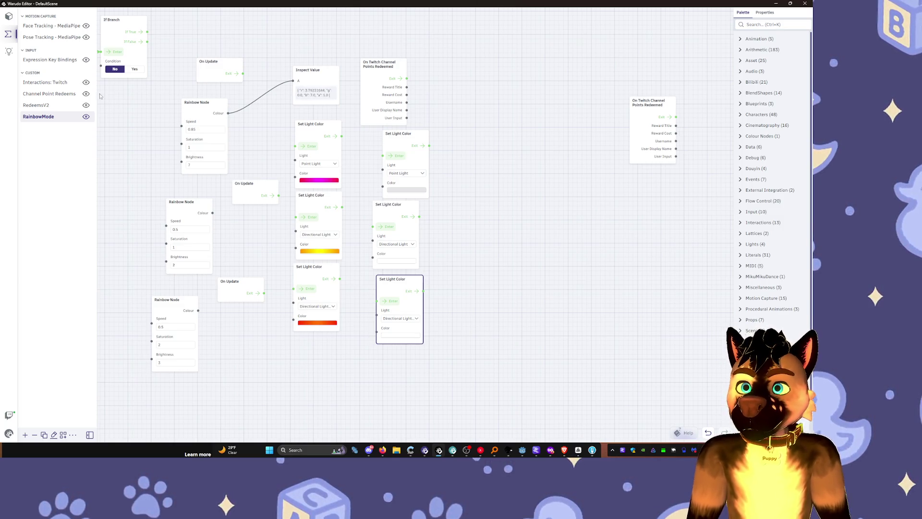
- Open the RainbowMode blueprint and line the On Update nodes up beside their light nodes
click(67, 105)
click(58, 117)
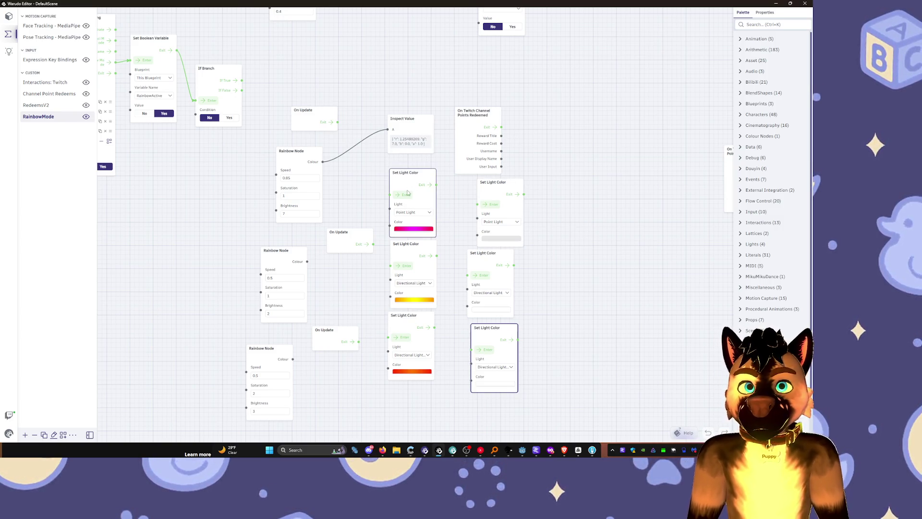
drag(358, 233, 361, 209)
drag(331, 336, 345, 249)
mouse_move(310, 108)
mouse_down()
mouse_move(364, 281)
mouse_move(344, 331)
mouse_move(352, 313)
mouse_up()
drag(391, 246, 388, 246)
drag(352, 204, 358, 170)
- Move the three Rainbow Nodes into rows aligned with their On Update nodes
drag(285, 151, 273, 118)
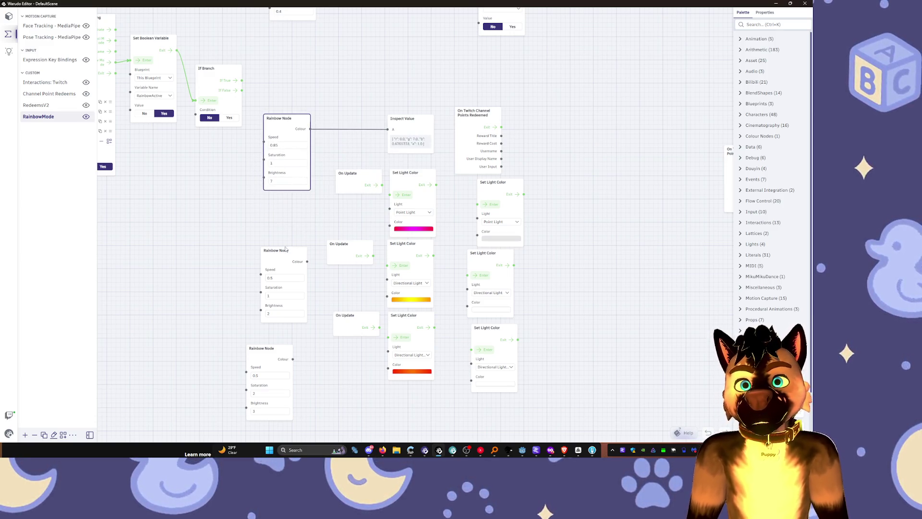
drag(278, 251, 279, 217)
click(278, 348)
drag(282, 341, 300, 309)
click(349, 253)
mouse_move(281, 226)
mouse_down()
mouse_move(286, 242)
mouse_move(345, 241)
mouse_up()
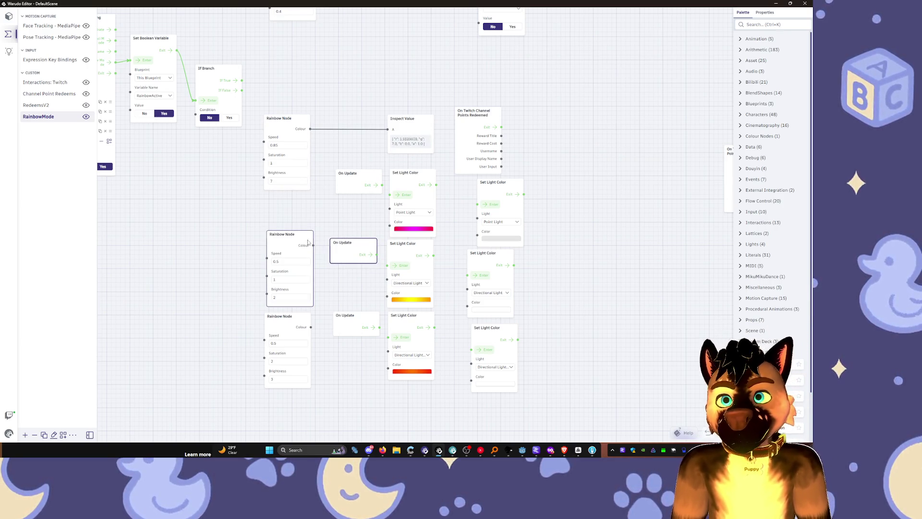
- Delete the unused Twitch redeem node from the RainbowMode graph
mouse_move(166, 118)
mouse_down()
mouse_move(206, 197)
mouse_move(384, 317)
mouse_up()
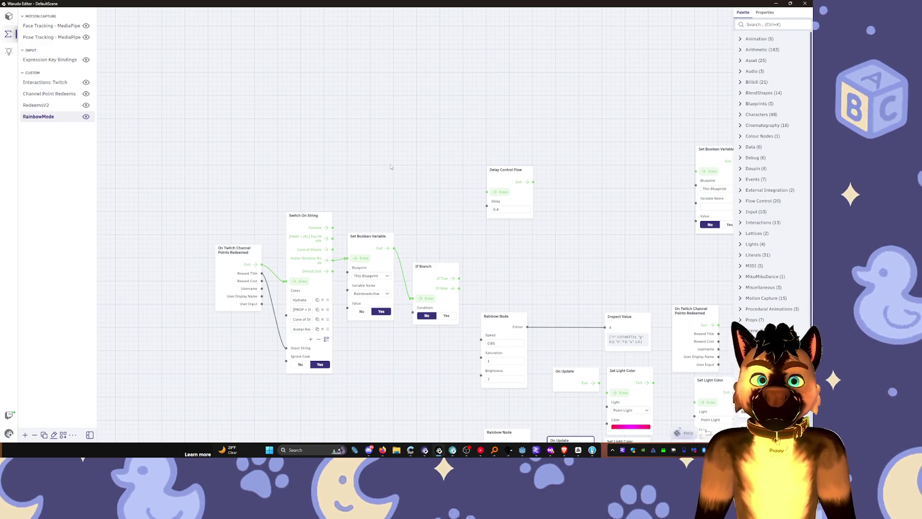
drag(390, 168, 198, 103)
drag(601, 369, 372, 246)
click(476, 146)
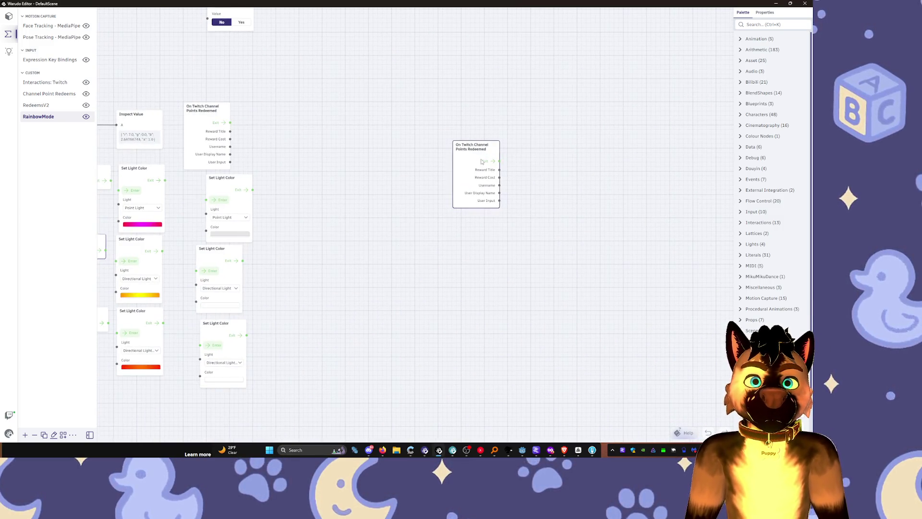
key(Delete)
mouse_move(422, 165)
mouse_down()
mouse_move(721, 220)
mouse_move(740, 251)
mouse_up()
click(339, 69)
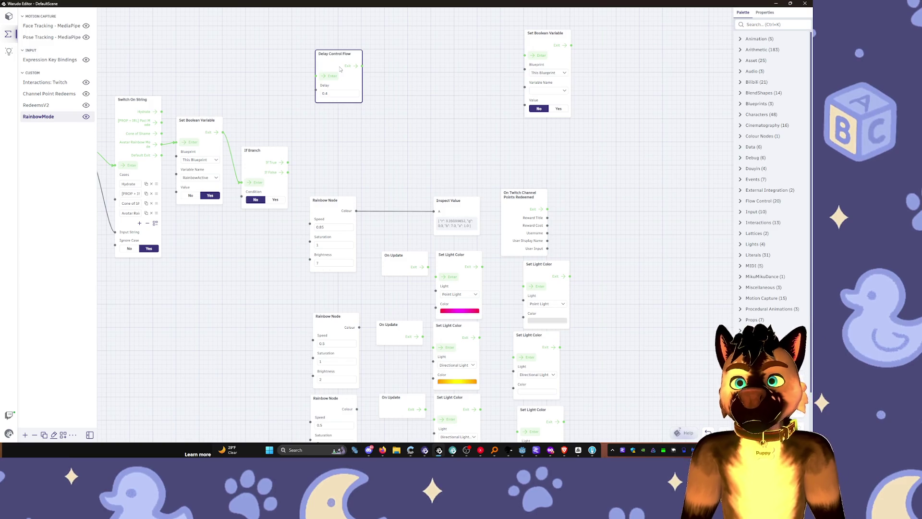
- In Channel Point Redeems, move the Twitch redeem trigger and Switch On String nodes up and left
click(65, 95)
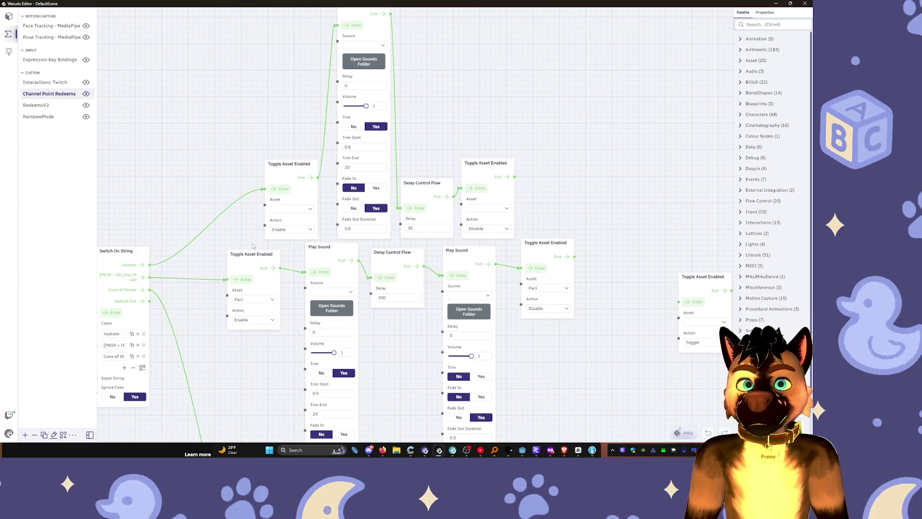
scroll(118, 142, down, 1)
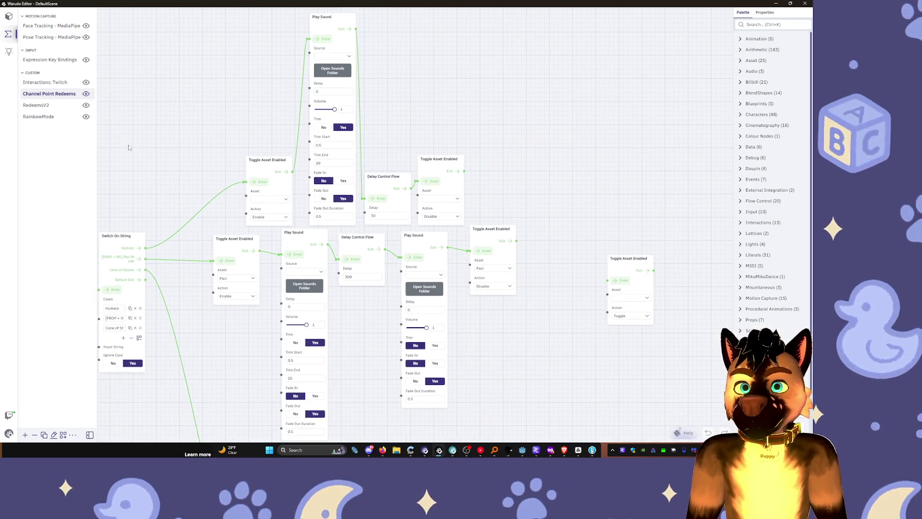
scroll(200, 151, down, 2)
scroll(288, 77, down, 2)
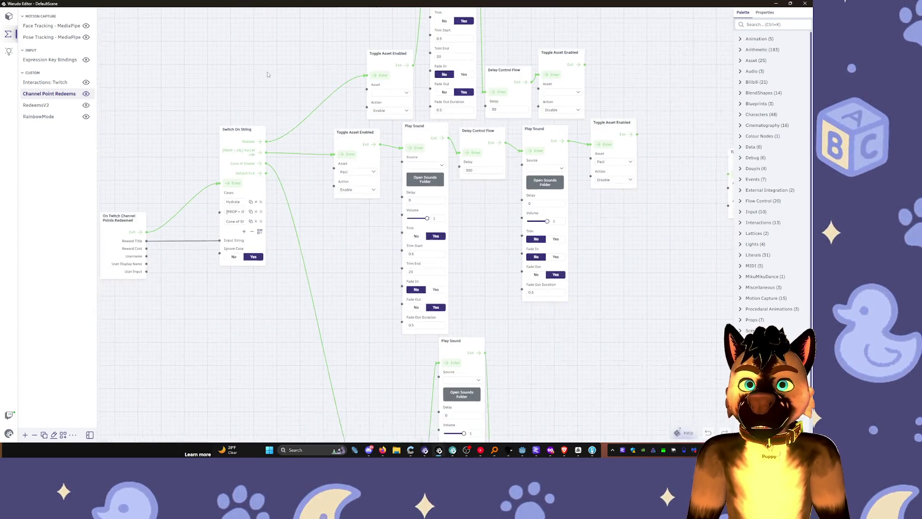
scroll(221, 134, up, 2)
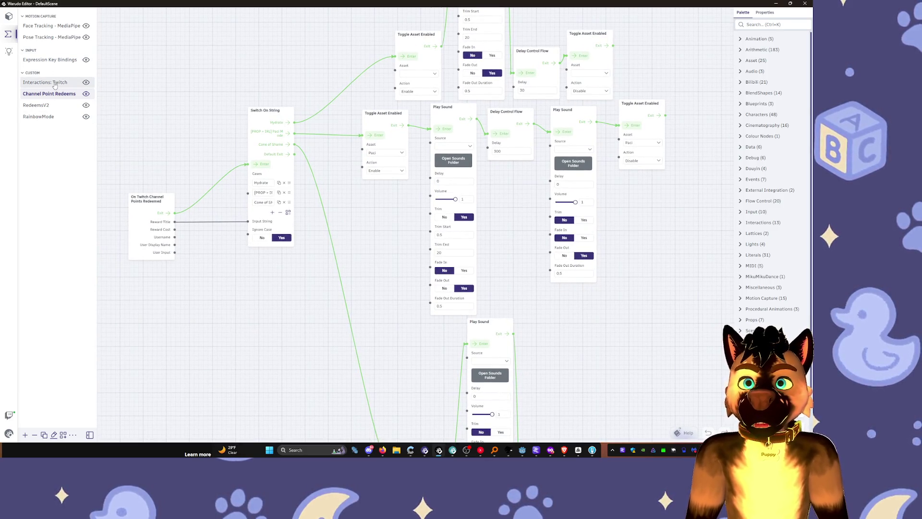
scroll(397, 197, down, 2)
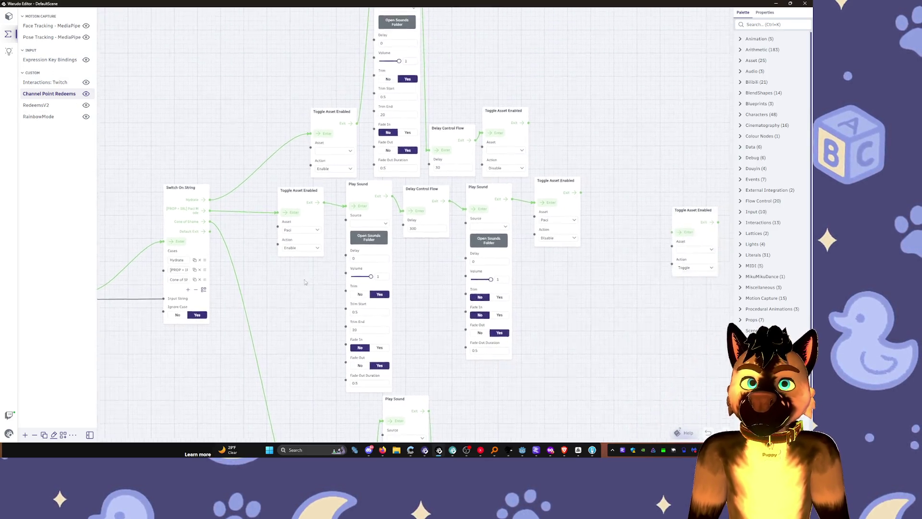
scroll(326, 225, up, 2)
mouse_move(327, 225)
mouse_down()
mouse_move(377, 170)
mouse_move(451, 55)
mouse_up()
click(288, 158)
mouse_move(163, 237)
mouse_down()
mouse_move(137, 174)
mouse_move(125, 194)
mouse_up()
click(285, 160)
drag(285, 157, 252, 108)
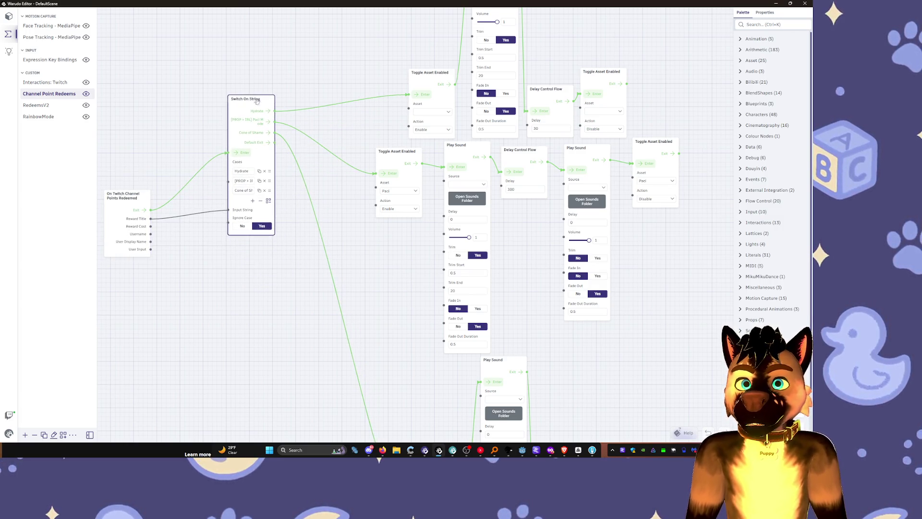
- Shift the Toggle Asset Enabled and Paci toggle nodes left into a neater column
mouse_move(387, 153)
mouse_down()
mouse_move(370, 152)
mouse_move(351, 177)
mouse_up()
drag(434, 62, 306, 66)
mouse_move(404, 143)
mouse_down()
mouse_move(364, 158)
mouse_move(353, 178)
mouse_up()
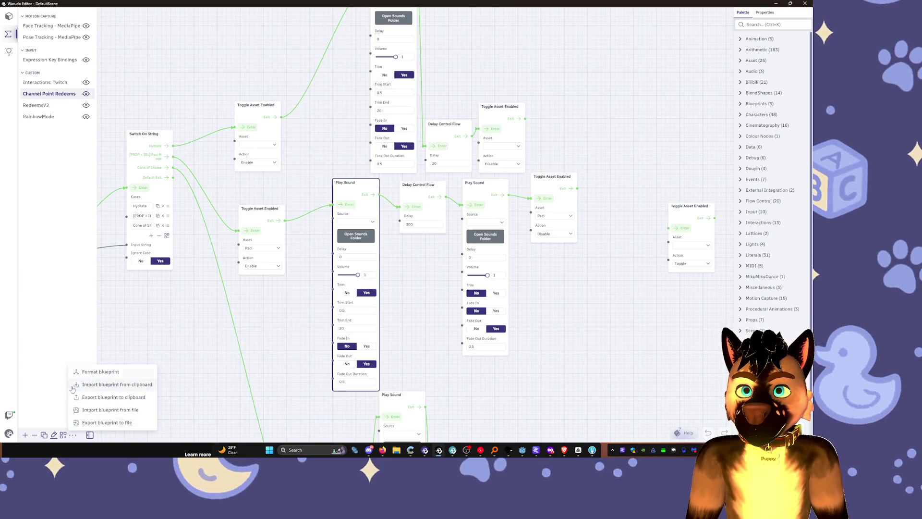
- Save the scene and disable the RainbowMode blueprint
click(14, 434)
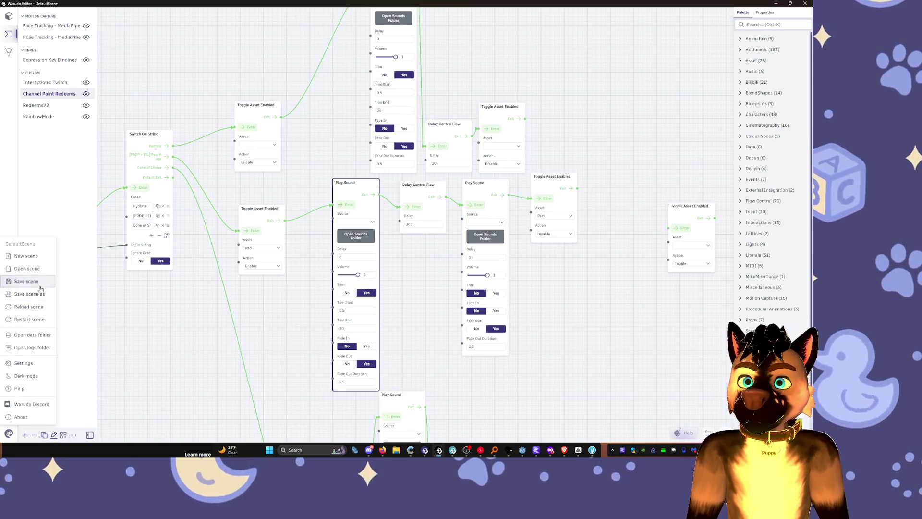
click(26, 281)
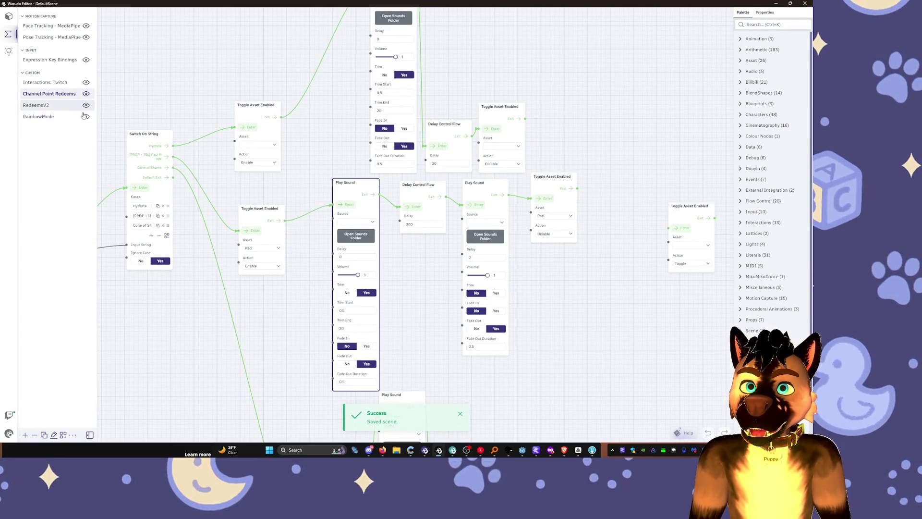
click(86, 117)
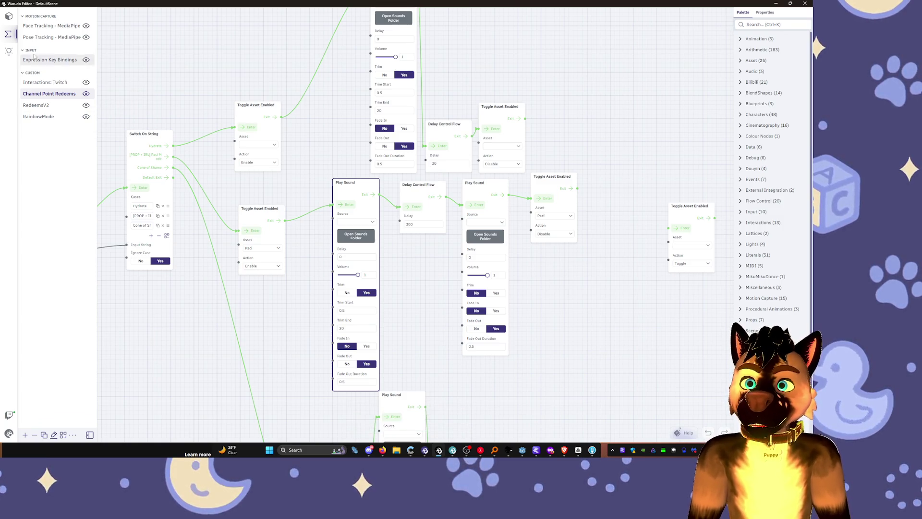
- Turn the Directional Light off and back on from the Scene asset list
click(8, 16)
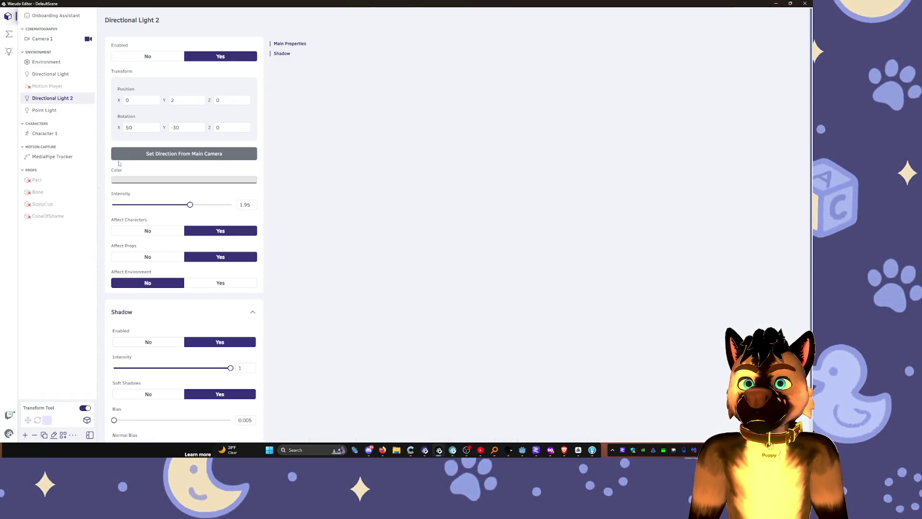
click(71, 74)
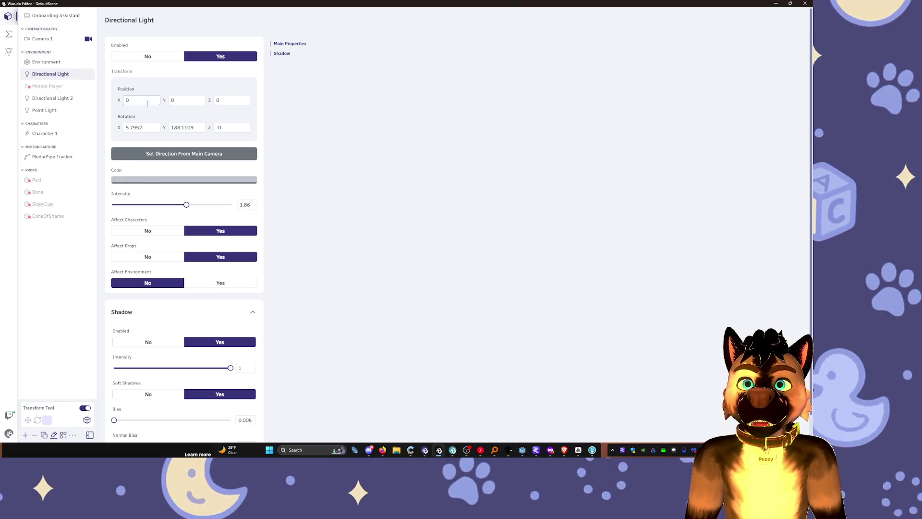
click(88, 75)
click(72, 98)
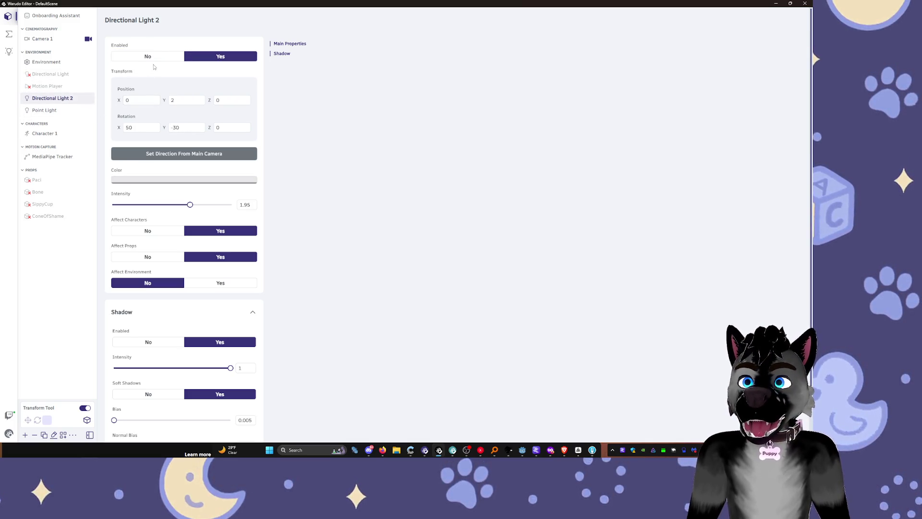
click(63, 74)
click(221, 56)
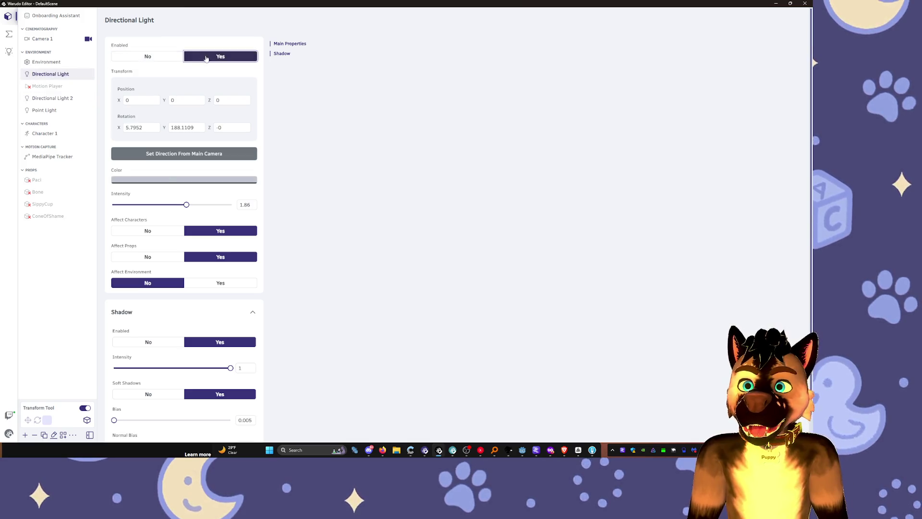
- Give the Directional Light intensity 3 and a light grey colour #A1A1A1
mouse_move(186, 204)
mouse_down()
mouse_move(115, 205)
mouse_move(177, 212)
mouse_move(139, 211)
mouse_move(106, 198)
mouse_up()
click(180, 180)
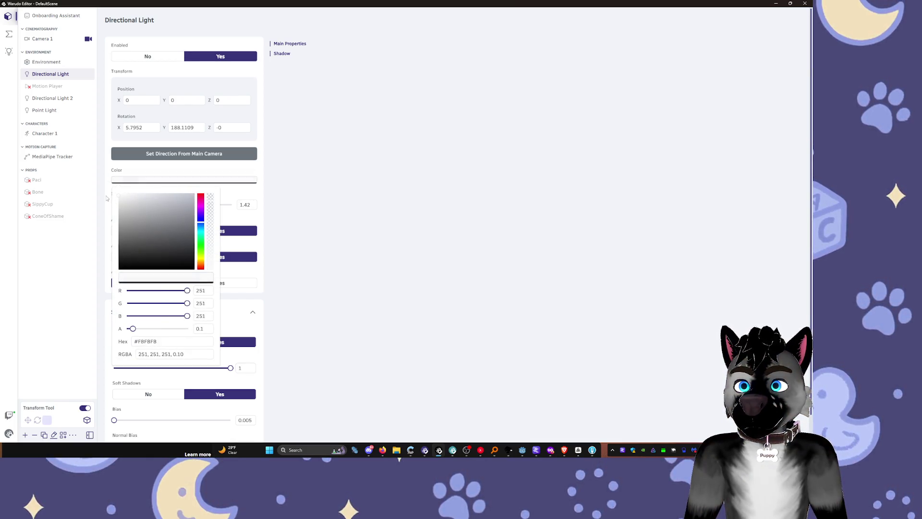
click(374, 217)
mouse_move(177, 204)
mouse_down()
mouse_move(206, 215)
mouse_move(128, 210)
mouse_move(138, 211)
mouse_up()
click(185, 181)
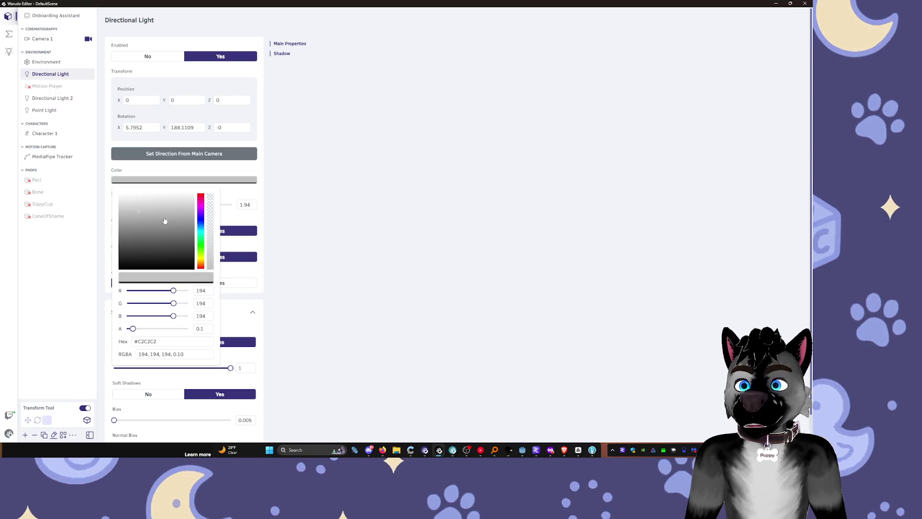
click(325, 207)
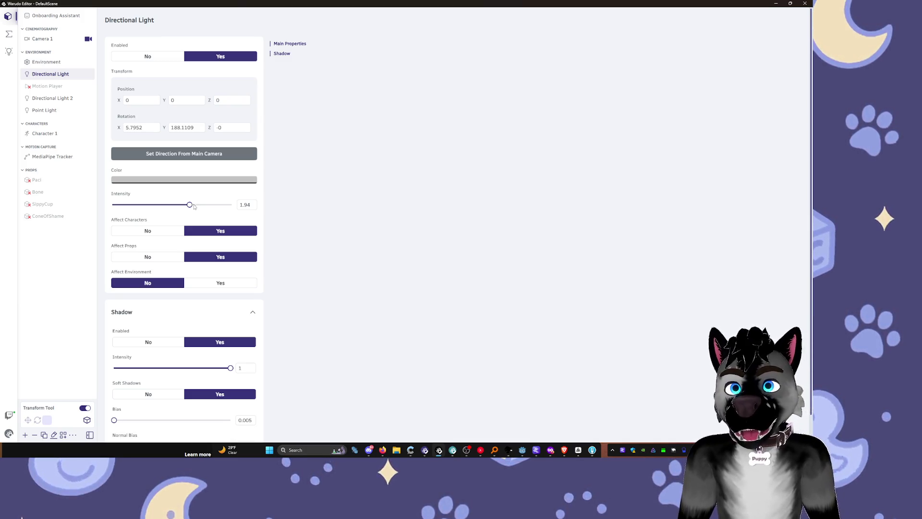
drag(189, 204, 273, 211)
click(158, 181)
mouse_move(153, 222)
mouse_down()
mouse_move(110, 210)
mouse_move(139, 219)
mouse_move(121, 217)
mouse_up()
click(175, 180)
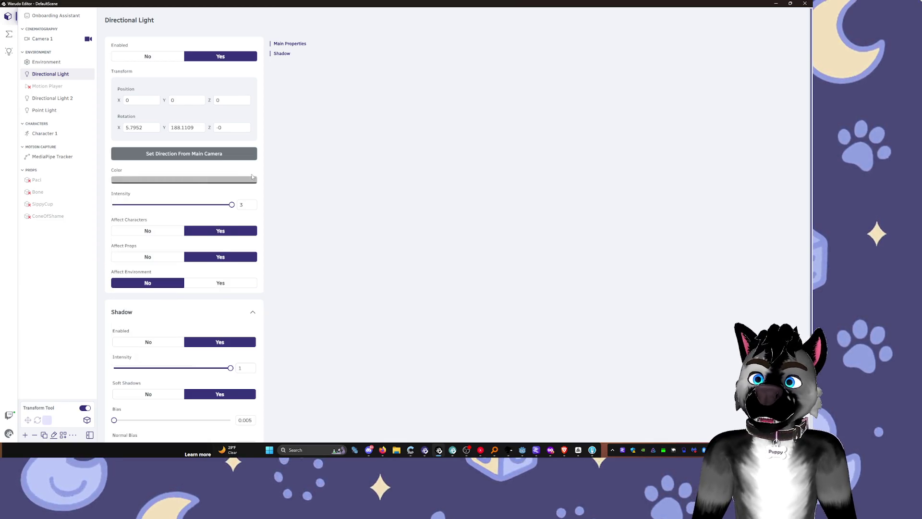
click(57, 98)
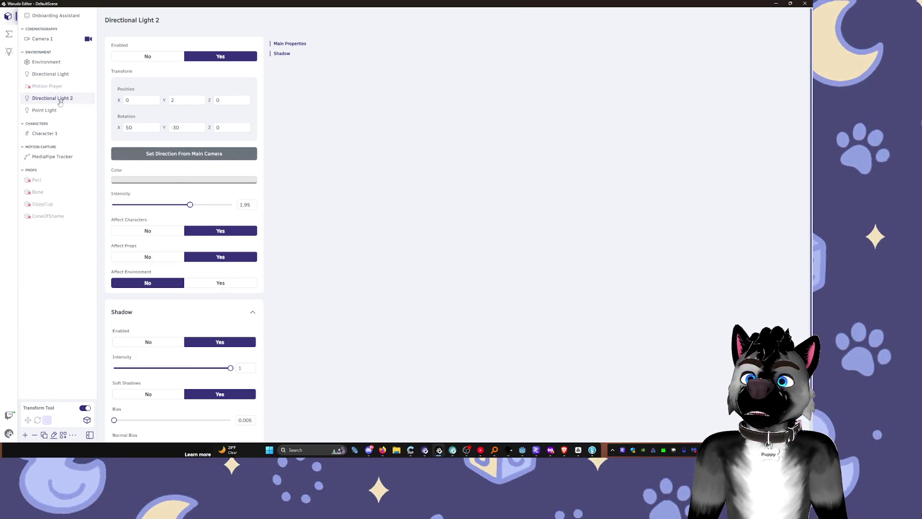
- Try a pink-magenta colour on Directional Light 2
click(197, 187)
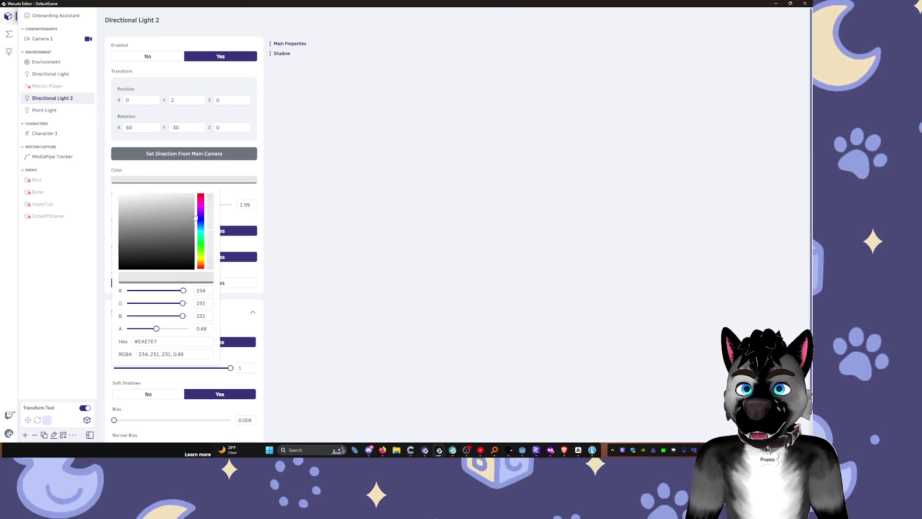
drag(195, 218, 198, 206)
drag(121, 198, 204, 205)
click(303, 256)
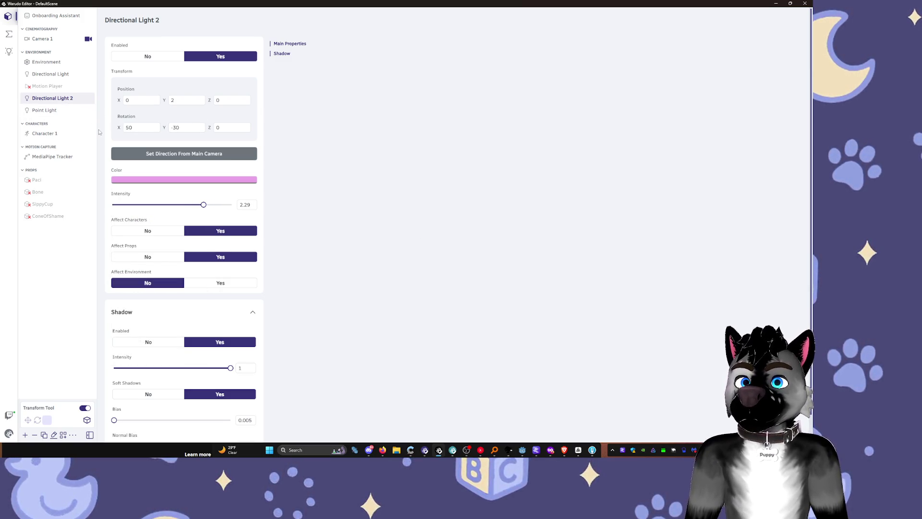
- Check the Point Light's colour and lower the Directional Light intensity to 1.2
click(50, 112)
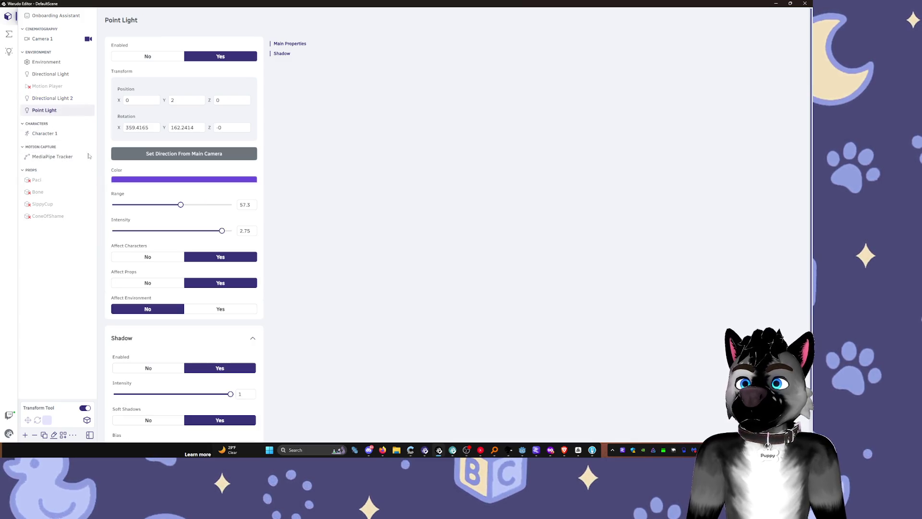
click(178, 180)
click(340, 208)
click(50, 74)
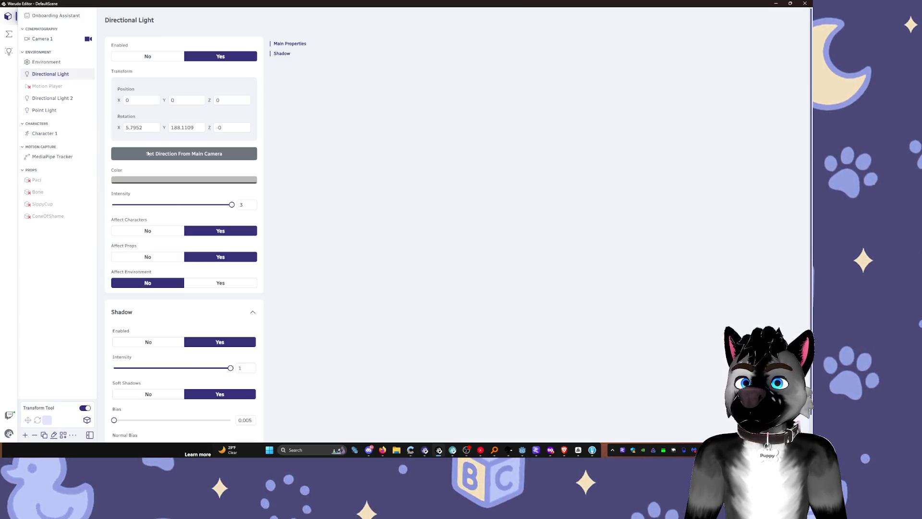
mouse_move(231, 204)
mouse_down()
mouse_move(150, 204)
mouse_move(173, 205)
mouse_up()
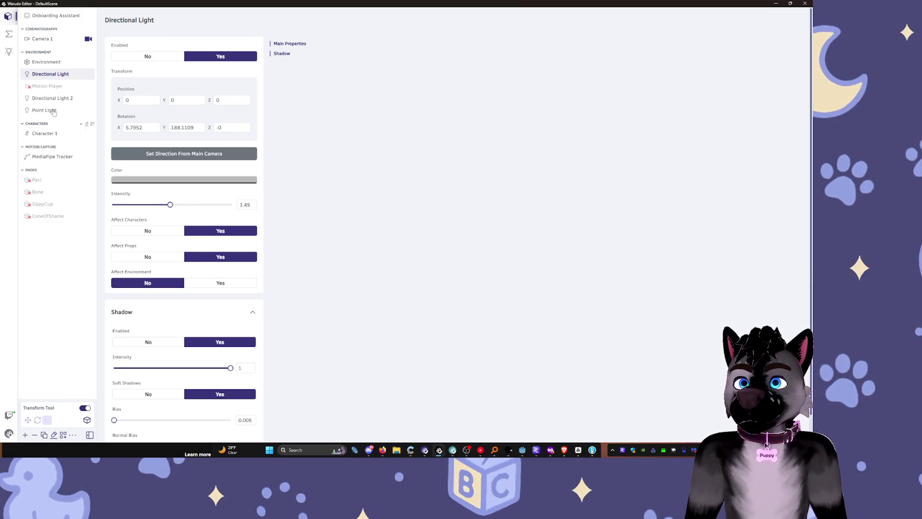
click(140, 181)
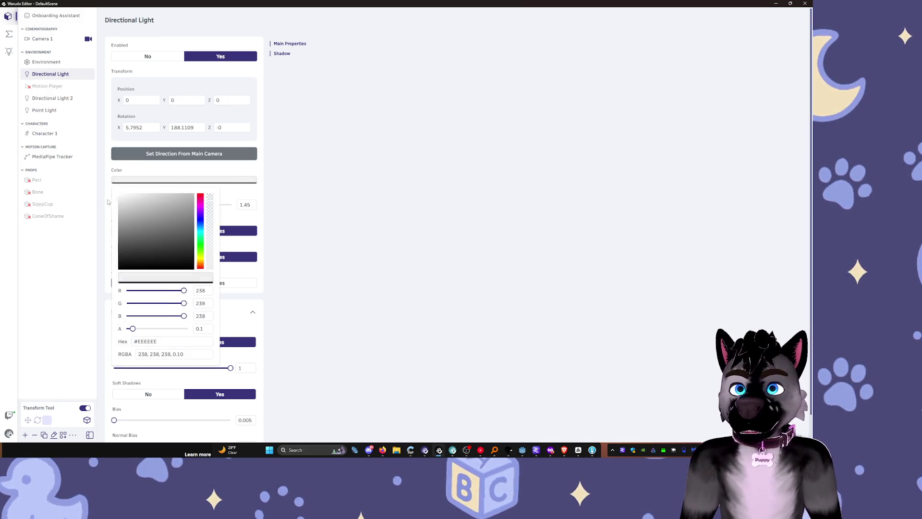
click(373, 208)
- Set Directional Light 2 to pale pinkish-grey #DCD3DC with the alpha slider at full
click(53, 98)
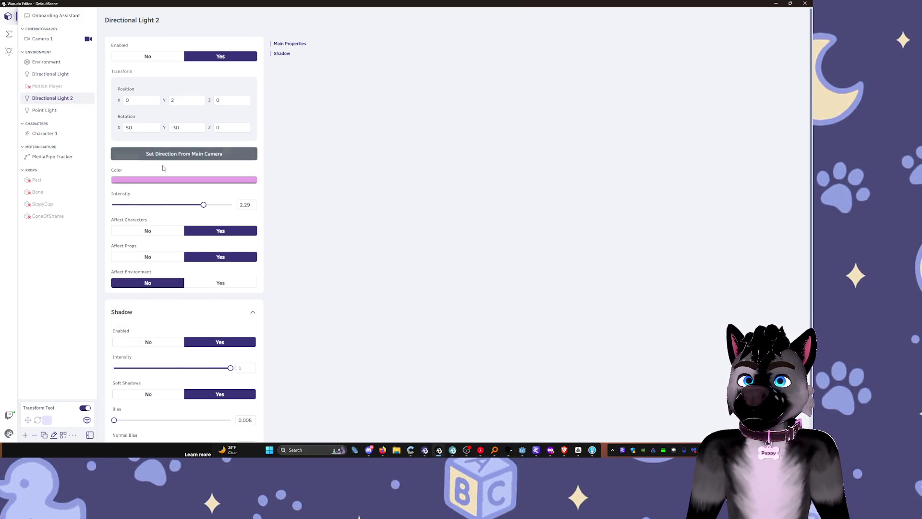
click(169, 180)
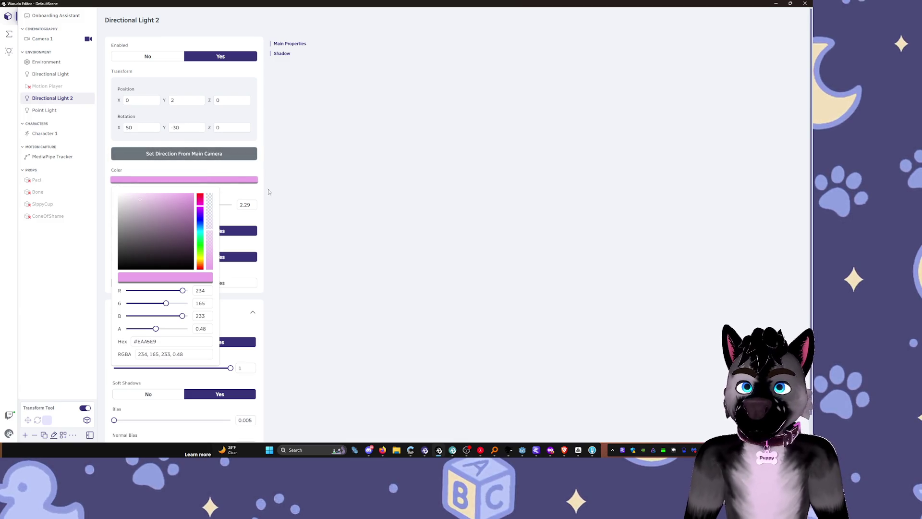
click(185, 184)
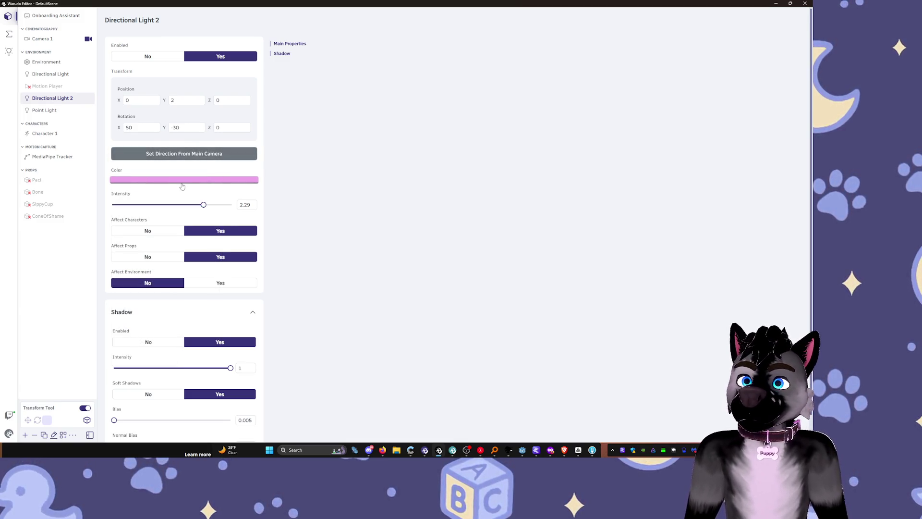
click(165, 183)
click(140, 212)
click(130, 206)
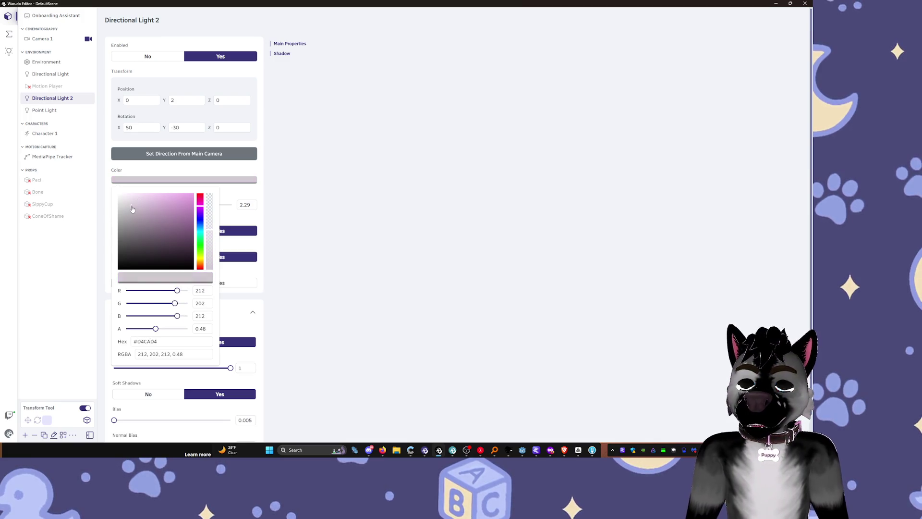
click(357, 189)
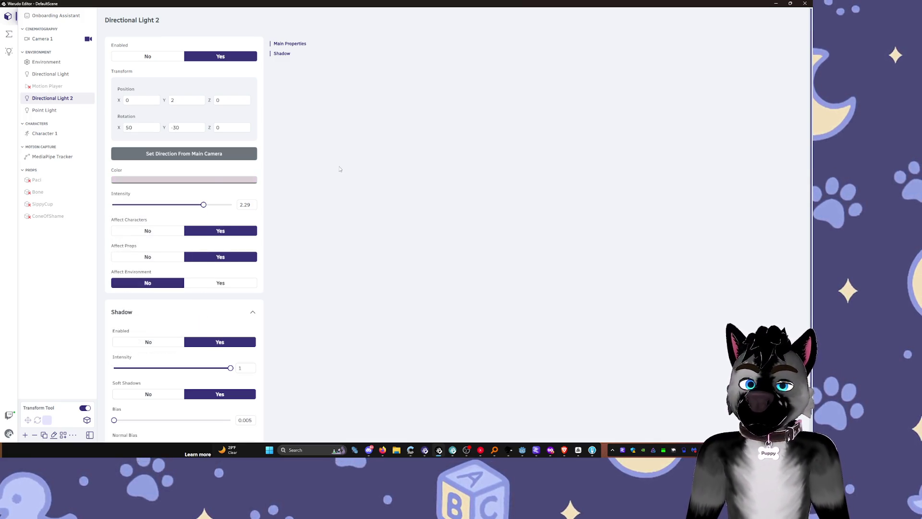
click(198, 181)
mouse_move(211, 240)
mouse_down()
mouse_move(211, 198)
mouse_move(210, 281)
mouse_up()
click(316, 217)
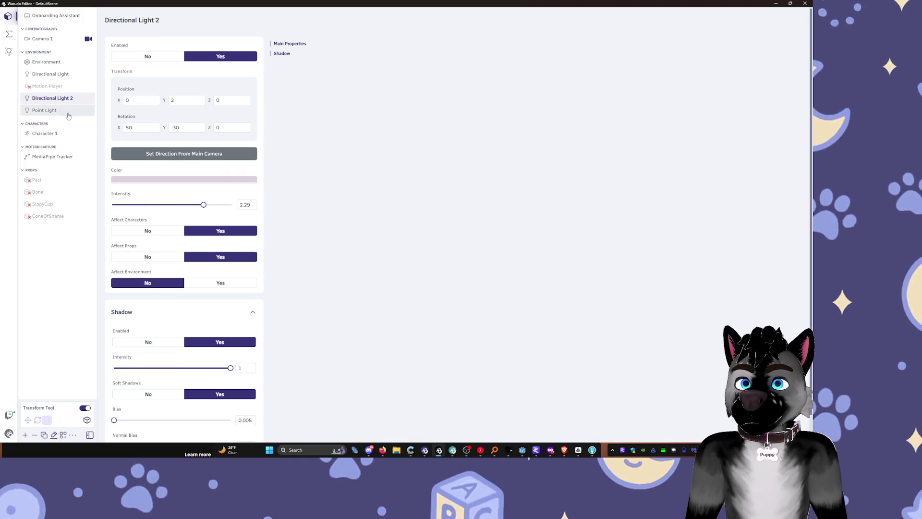
- Review the Point Light's purple colour and the Directional Light's colour
click(44, 110)
click(192, 180)
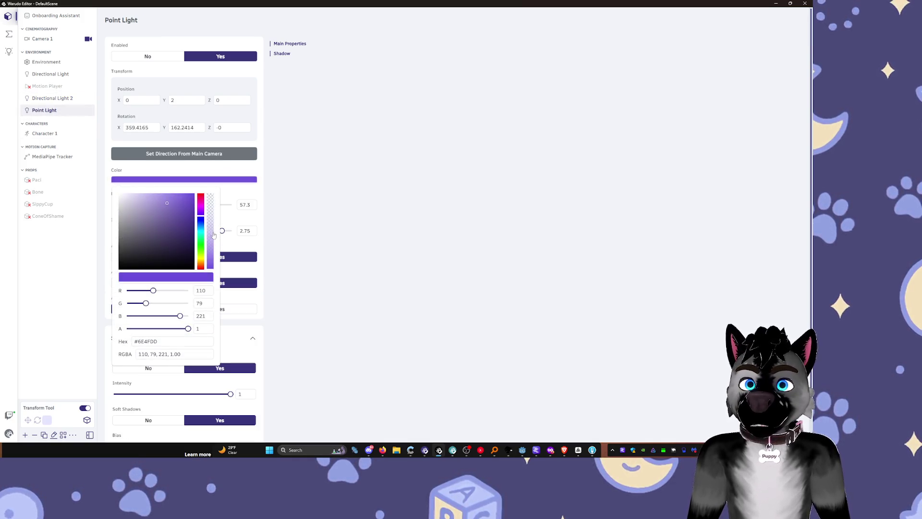
click(294, 210)
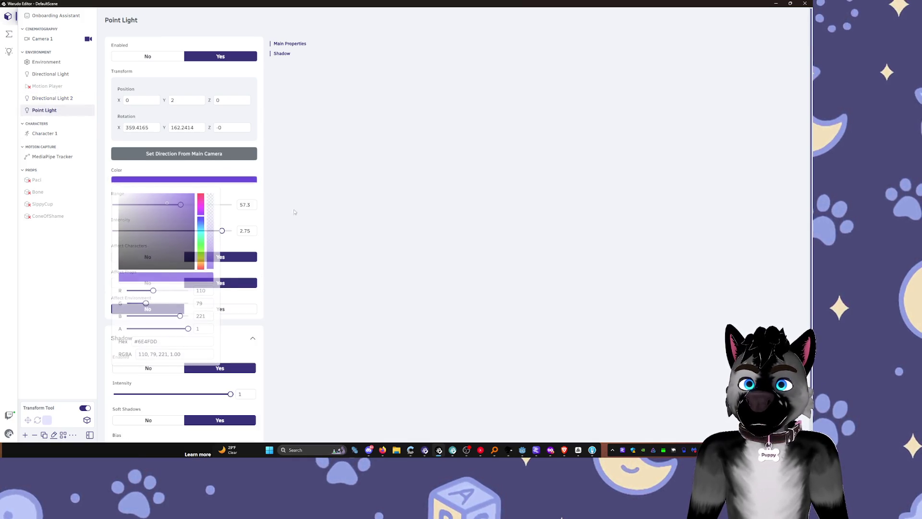
click(48, 74)
click(229, 180)
click(358, 237)
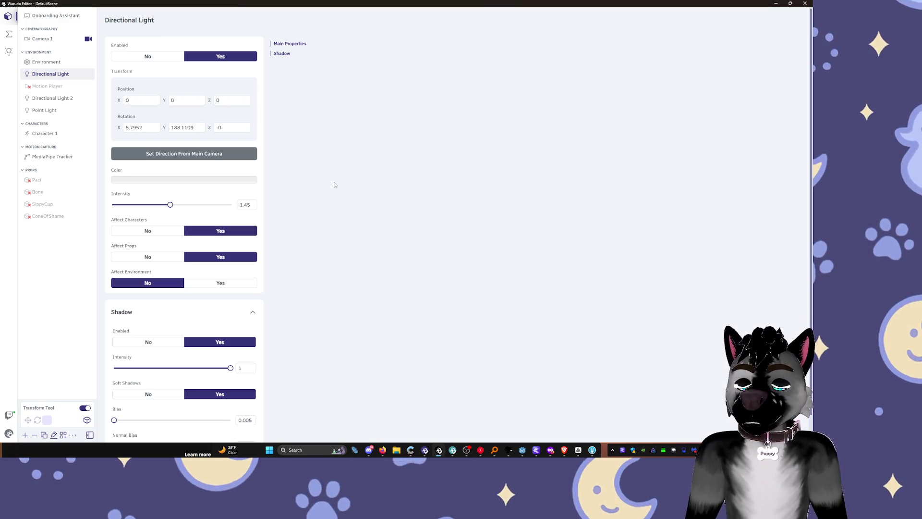
- Give Directional Light 2 a bluish-purple colour and raise its intensity to 2.69
mouse_move(169, 204)
mouse_down()
mouse_move(212, 204)
mouse_move(190, 203)
mouse_move(198, 204)
mouse_up()
key(Down)
click(190, 180)
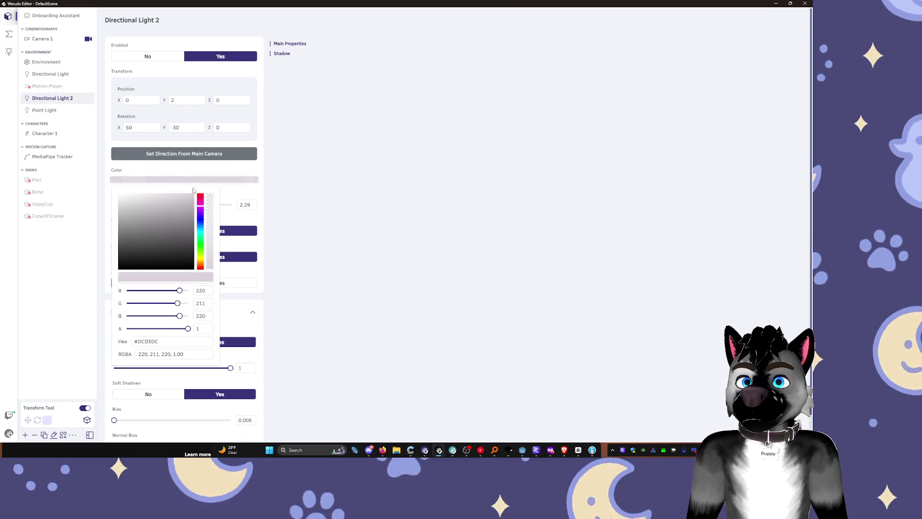
click(200, 211)
click(142, 200)
click(164, 203)
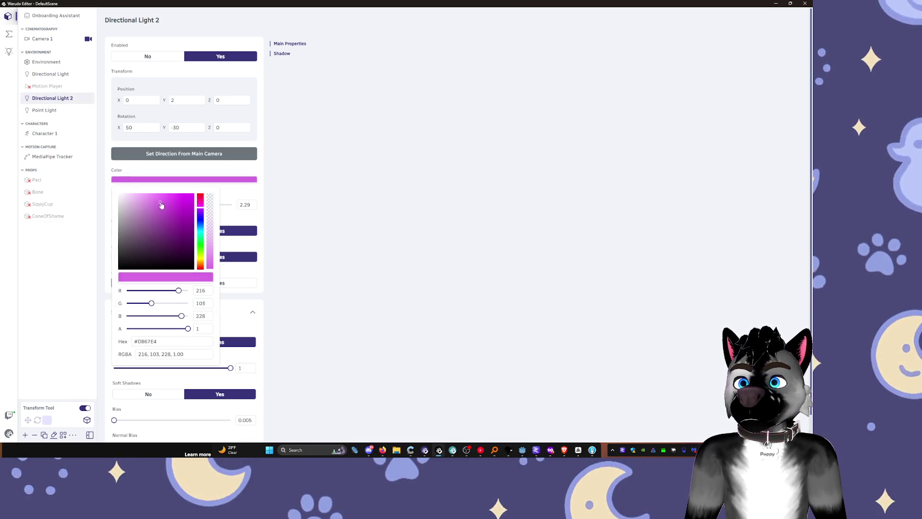
click(200, 210)
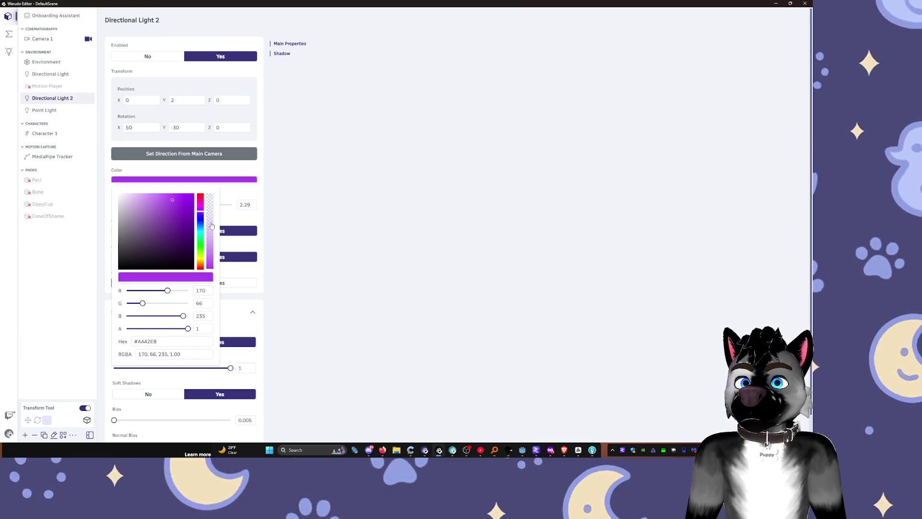
click(200, 218)
click(178, 204)
click(284, 241)
drag(203, 205, 219, 204)
- Turn off the Directional Light and the Point Light
click(53, 74)
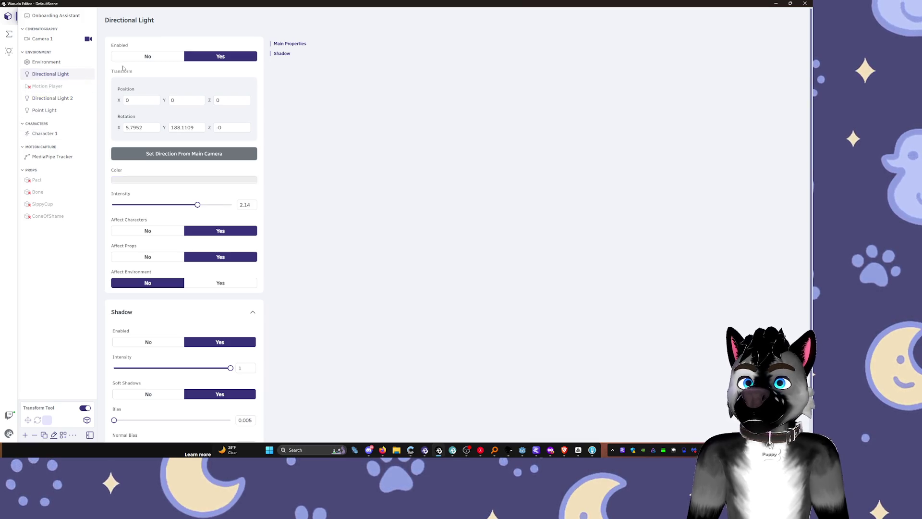
click(147, 56)
click(60, 110)
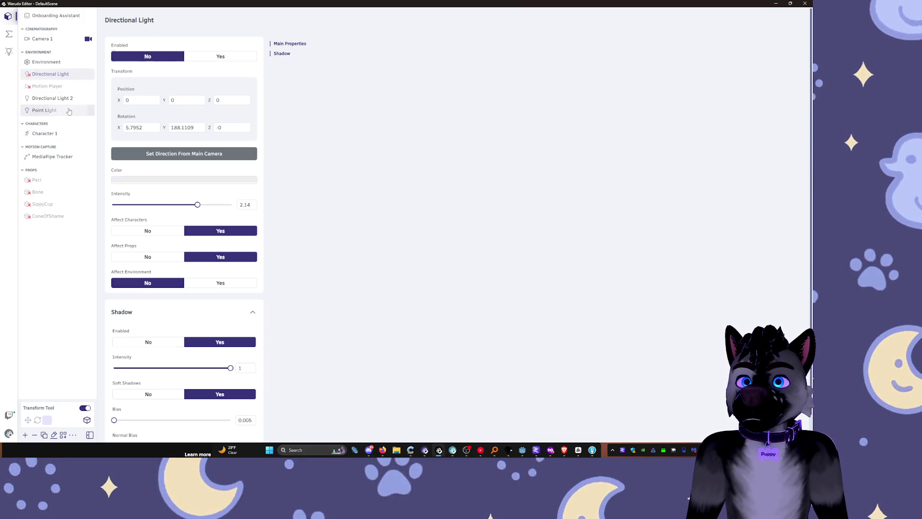
click(147, 57)
click(62, 98)
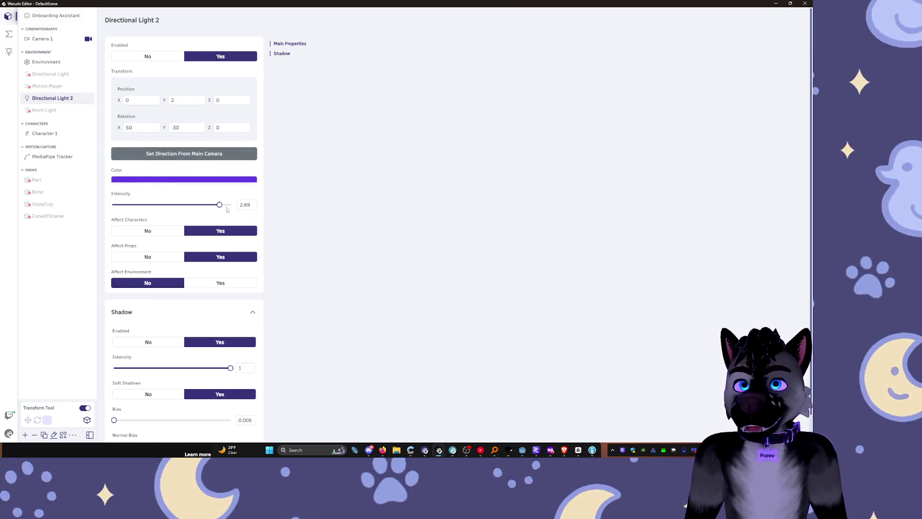
- Set Directional Light 2 to intensity 3 with a light lavender colour
click(183, 234)
click(216, 233)
click(187, 282)
click(183, 283)
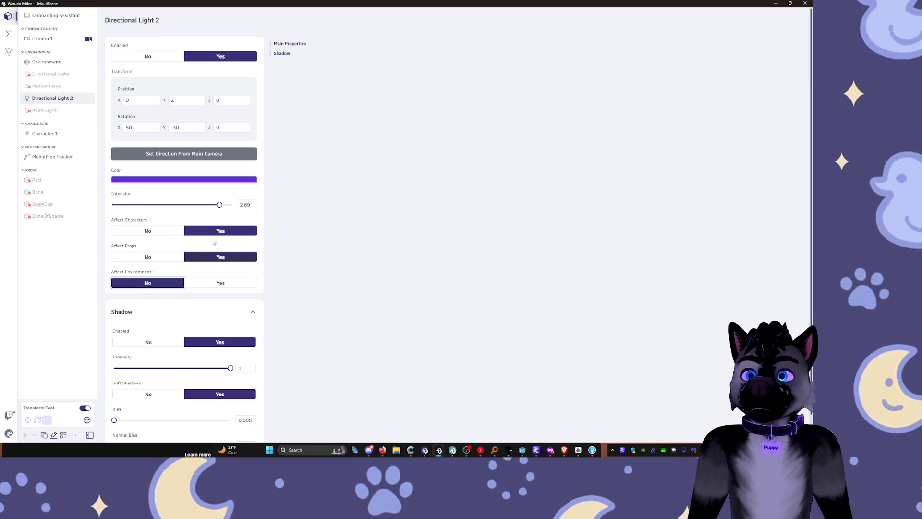
mouse_move(219, 204)
mouse_down()
mouse_move(233, 204)
mouse_move(175, 206)
mouse_move(130, 192)
mouse_up()
click(220, 181)
click(219, 191)
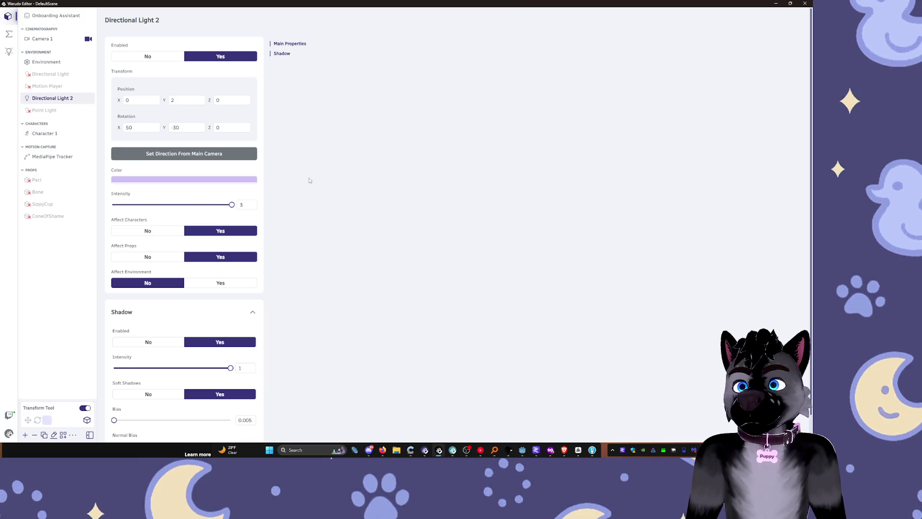
- Lighten the Environment's Ambient Lighting Color to a paler grey
click(47, 62)
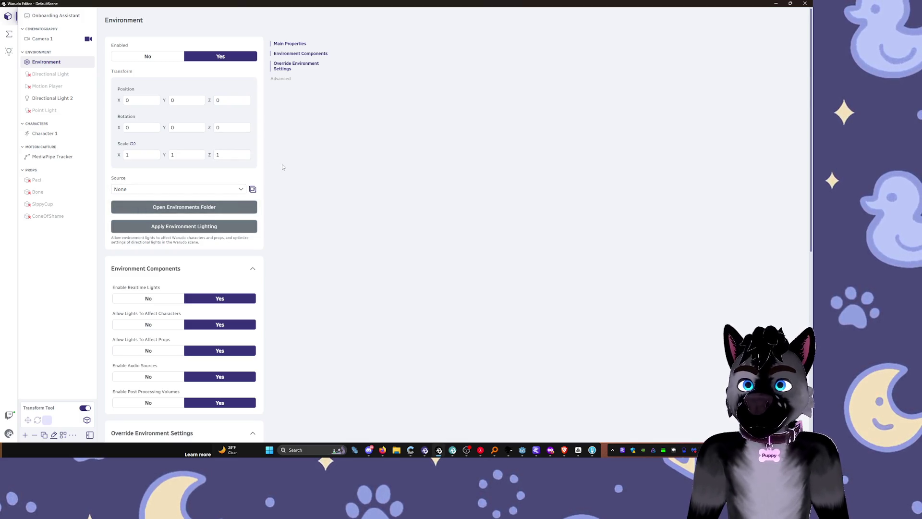
scroll(288, 240, down, 3)
scroll(295, 234, down, 2)
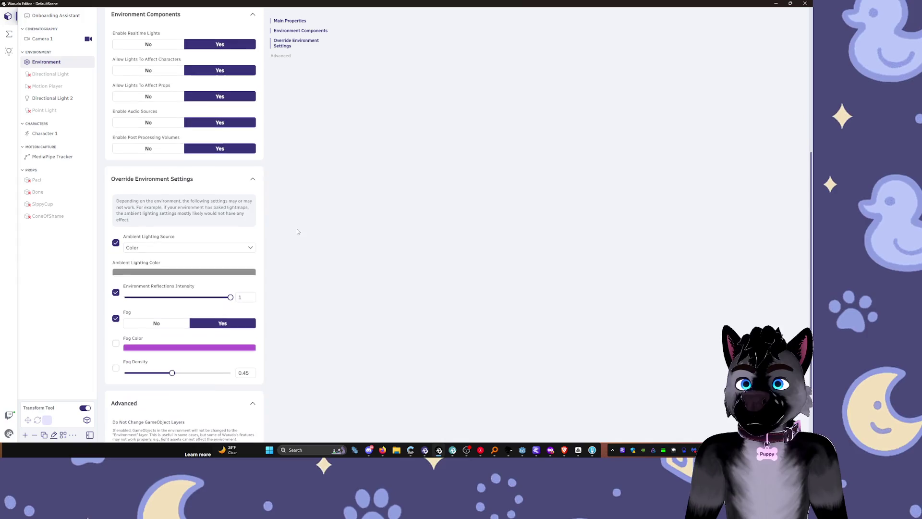
click(169, 273)
mouse_move(126, 117)
mouse_down()
mouse_move(120, 109)
mouse_move(108, 115)
mouse_up()
click(366, 194)
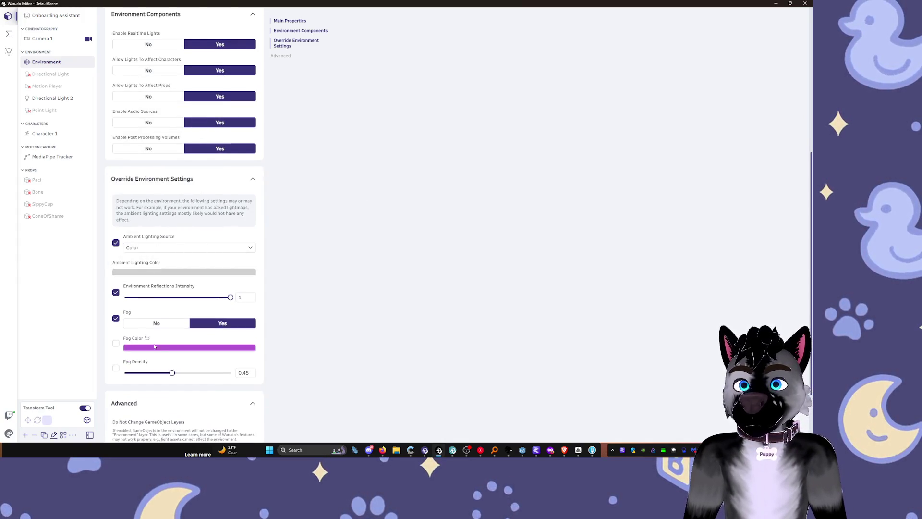
- Toggle the Fog Color override on and off, then minimize Warudo
click(116, 344)
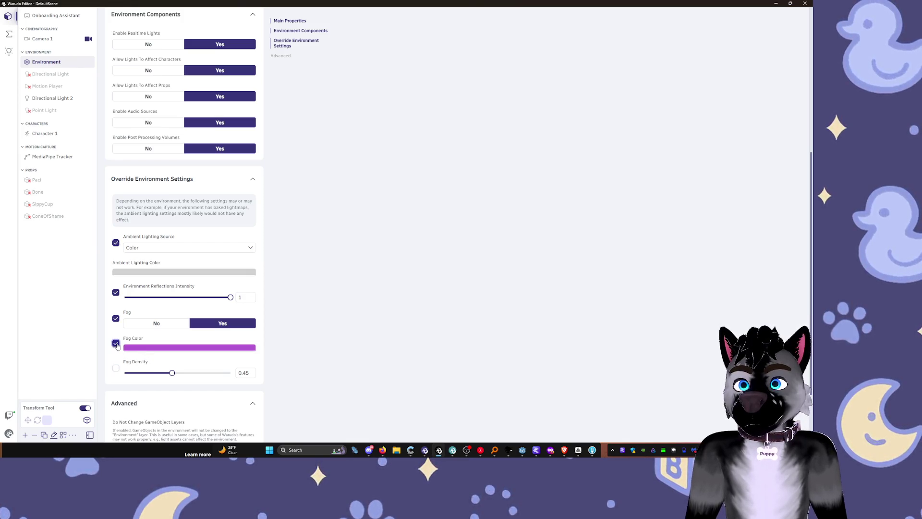
click(116, 344)
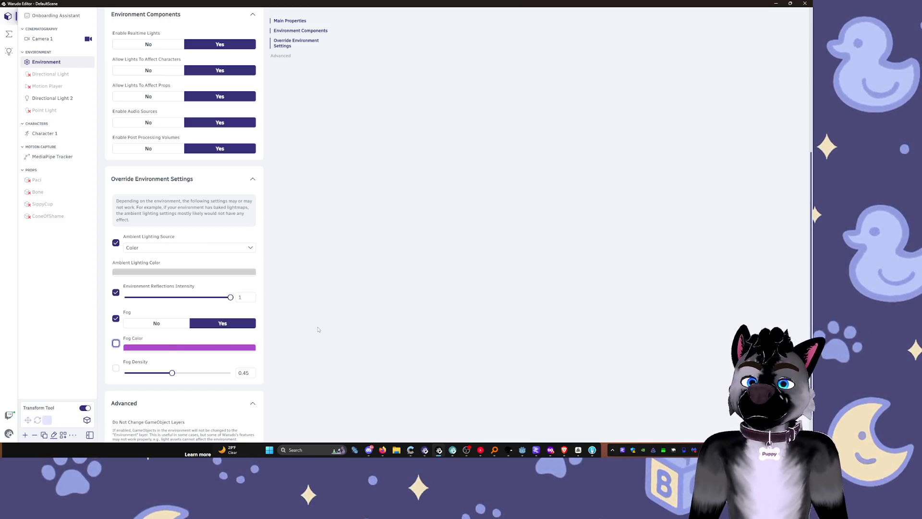
click(778, 3)
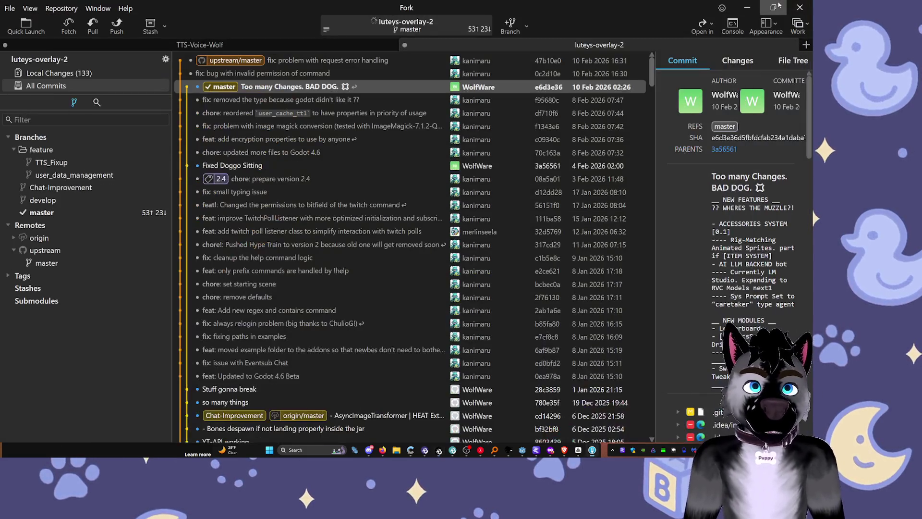
- Run the overlay project in Godot to see the red-hatted doggos, then stop it
click(747, 8)
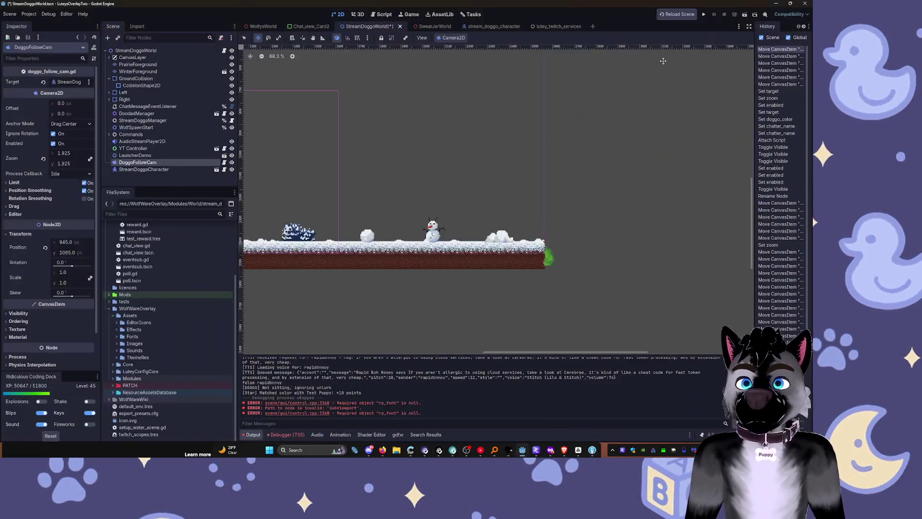
click(703, 14)
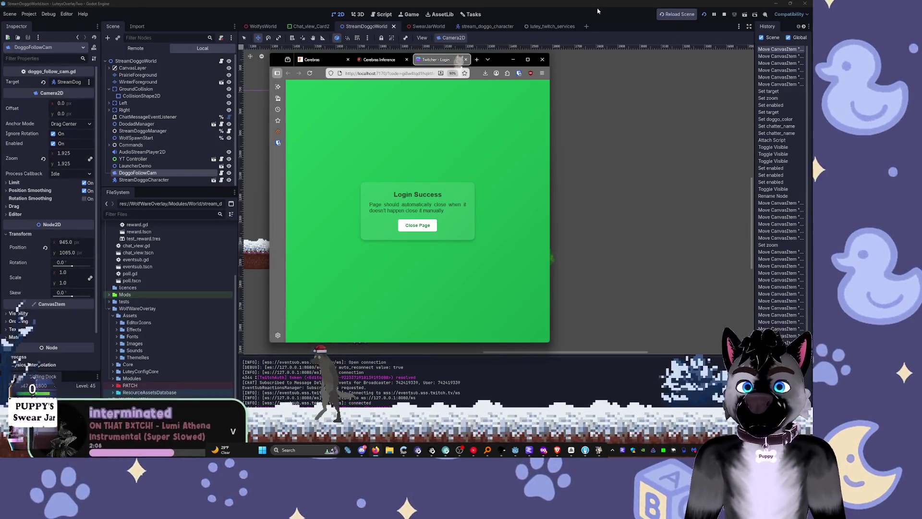
click(515, 59)
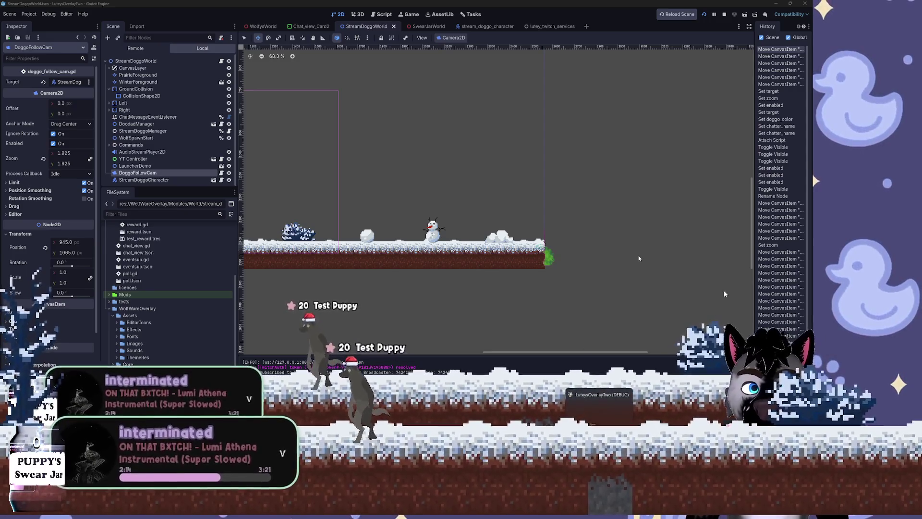
key(F8)
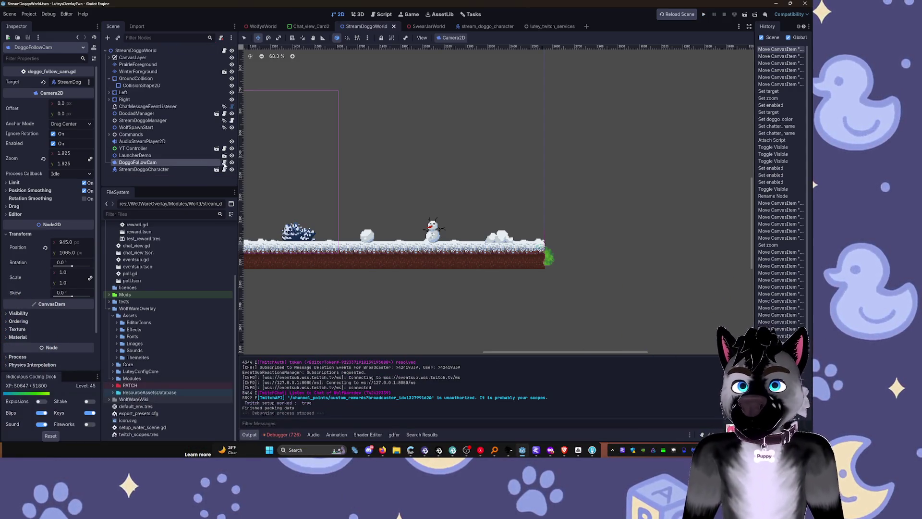
- Select DoggoFollowCam and cancel the delete prompt, keeping the node
click(187, 169)
click(188, 163)
key(Delete)
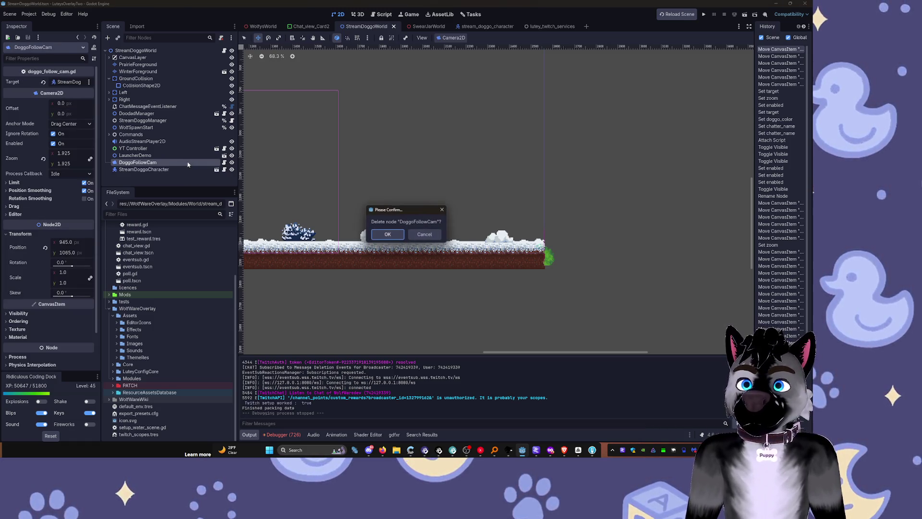
click(424, 235)
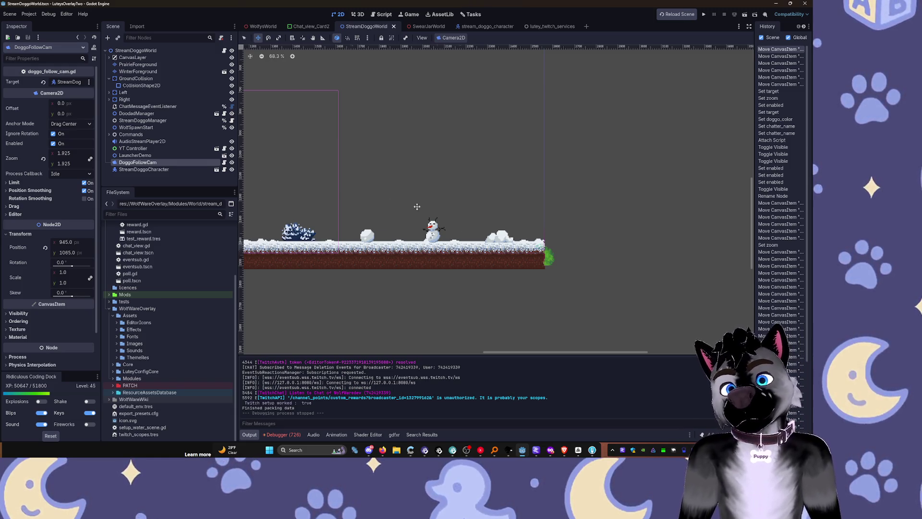
- Hide the DoggoFollowCam and StreamDoggoCharacter nodes in the editor
scroll(391, 185, left, 3)
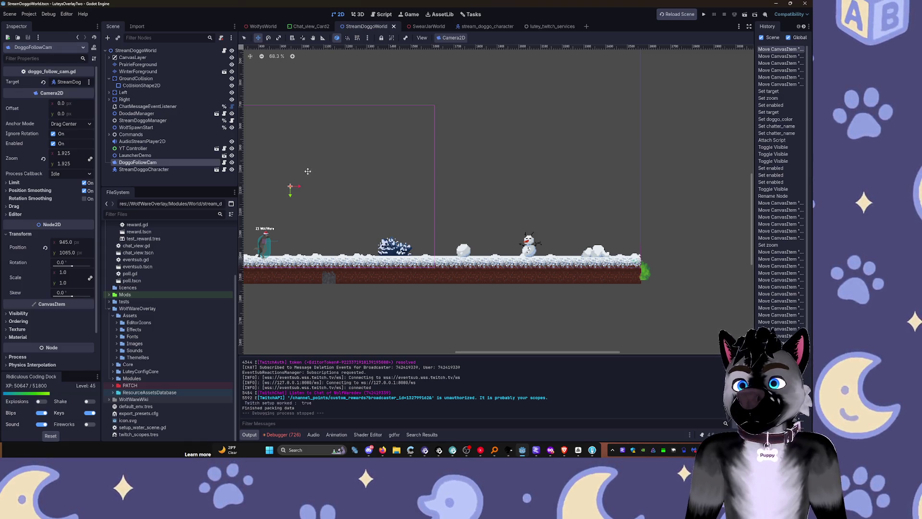
drag(308, 171, 417, 230)
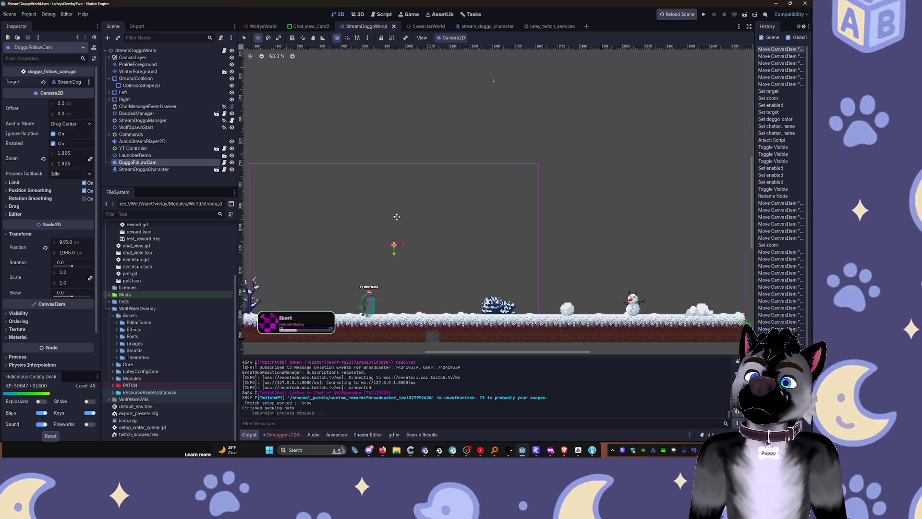
click(175, 170)
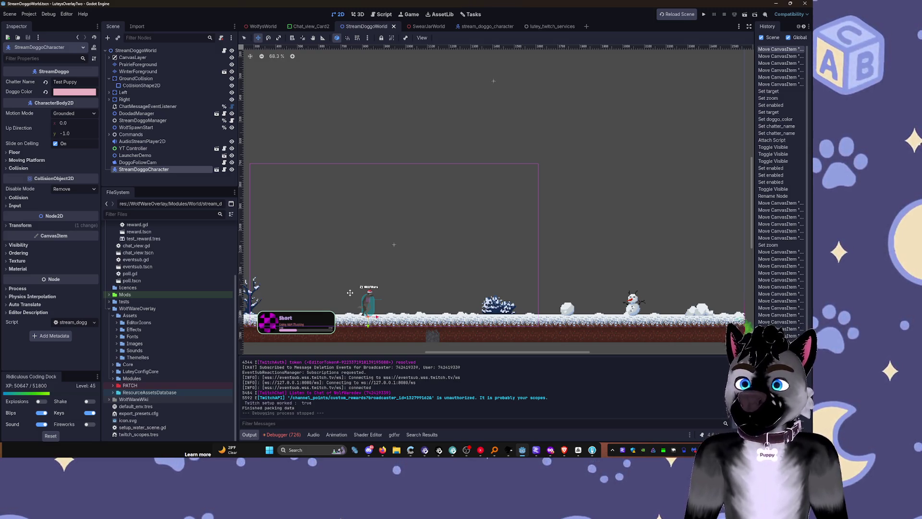
click(231, 163)
click(231, 170)
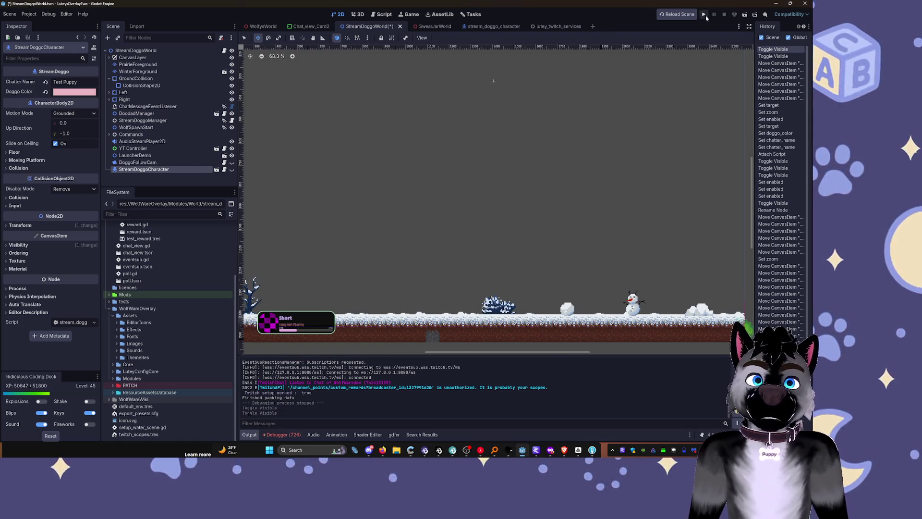
- Disable DoggoFollowCam's Camera2D and run the project
click(138, 162)
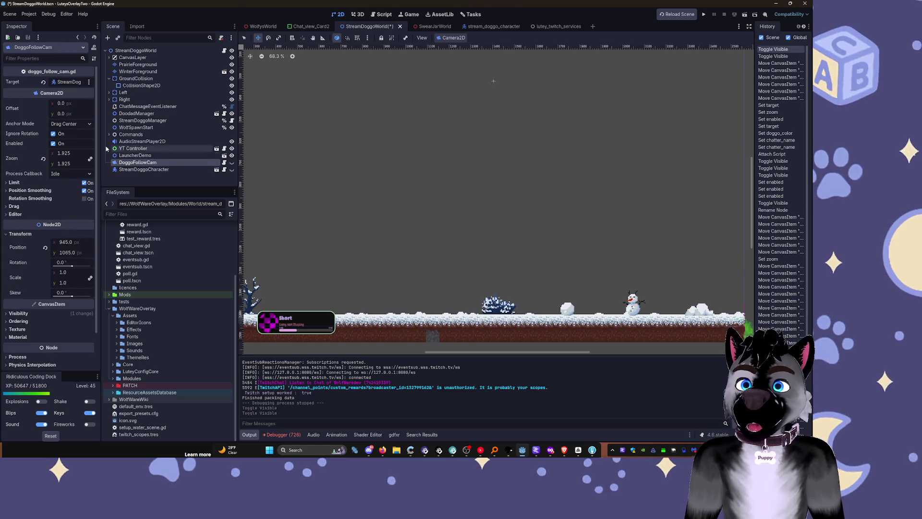
click(53, 143)
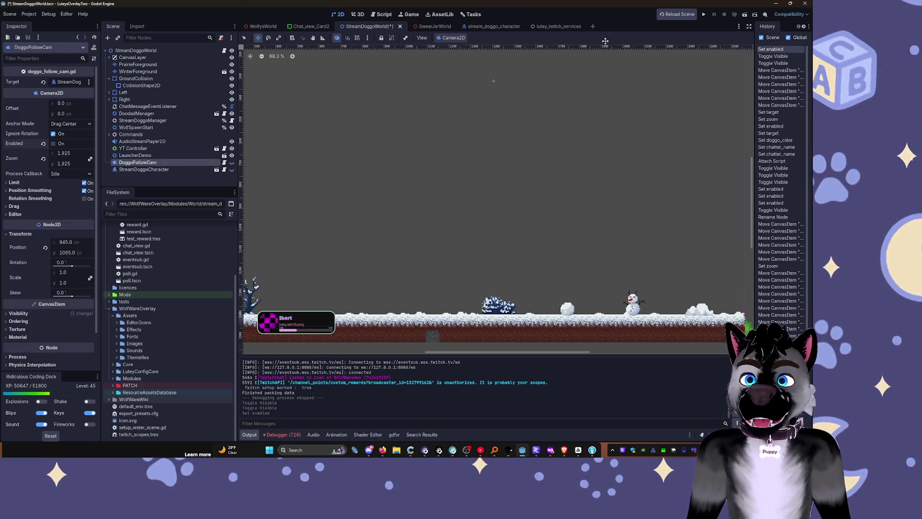
click(704, 14)
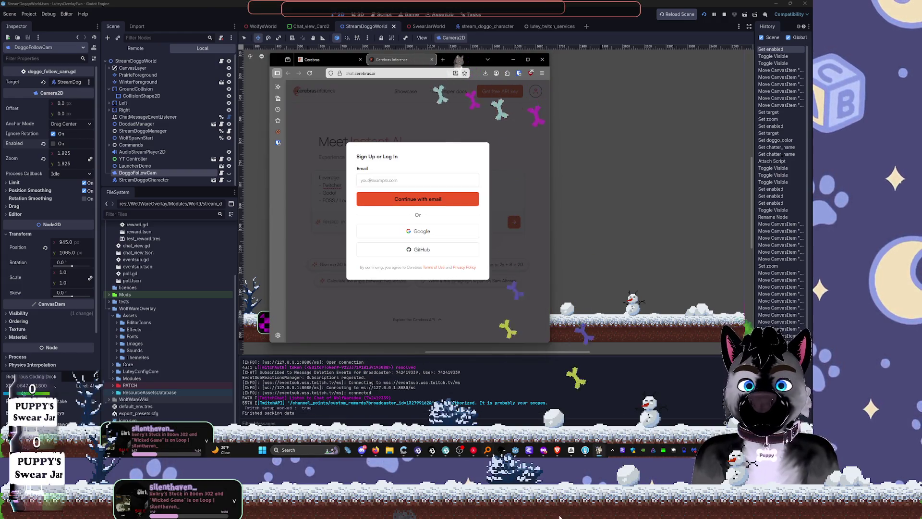
- Bring the Cerebras chat with the OpenAvatar PRD to the front and maximize it
mouse_move(376, 449)
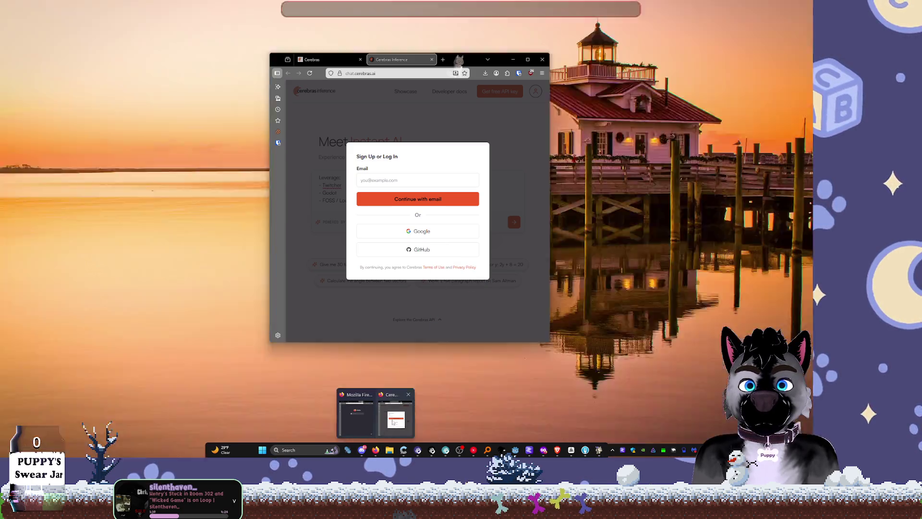
click(393, 422)
drag(455, 59, 0, 57)
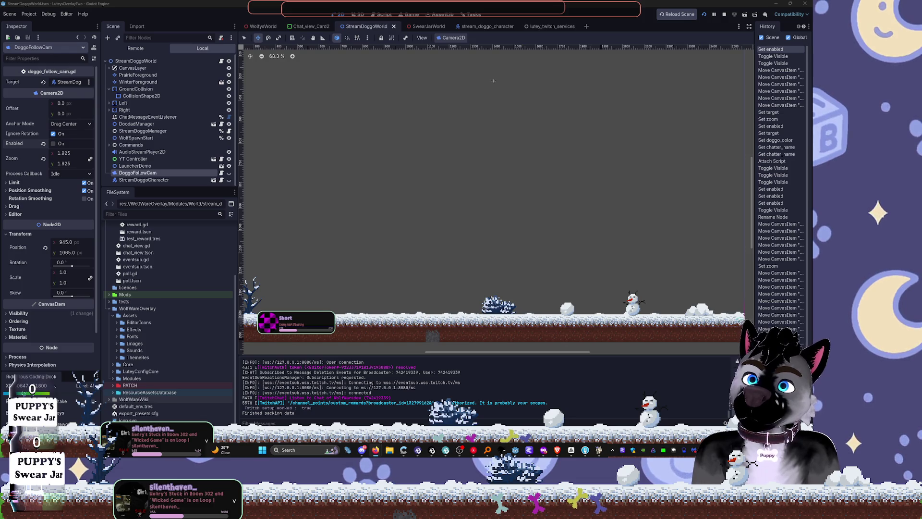
key(alt+Tab)
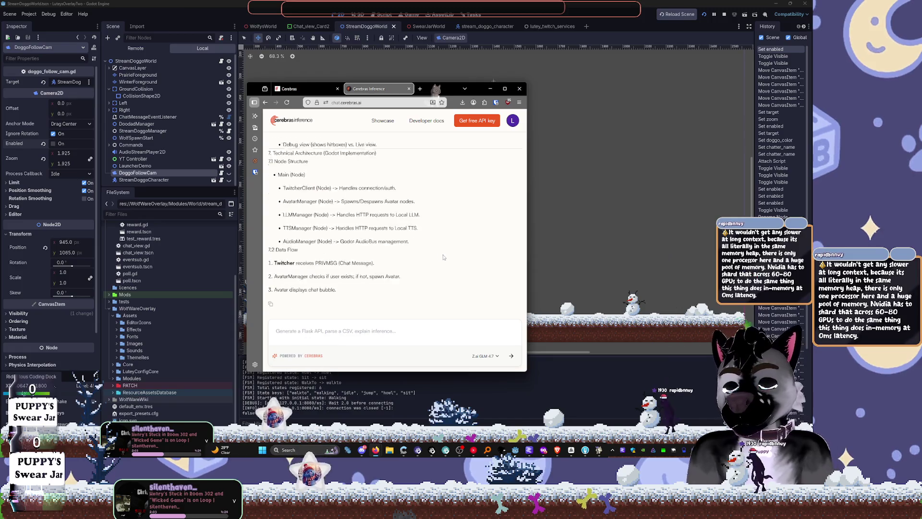
scroll(422, 269, up, 3)
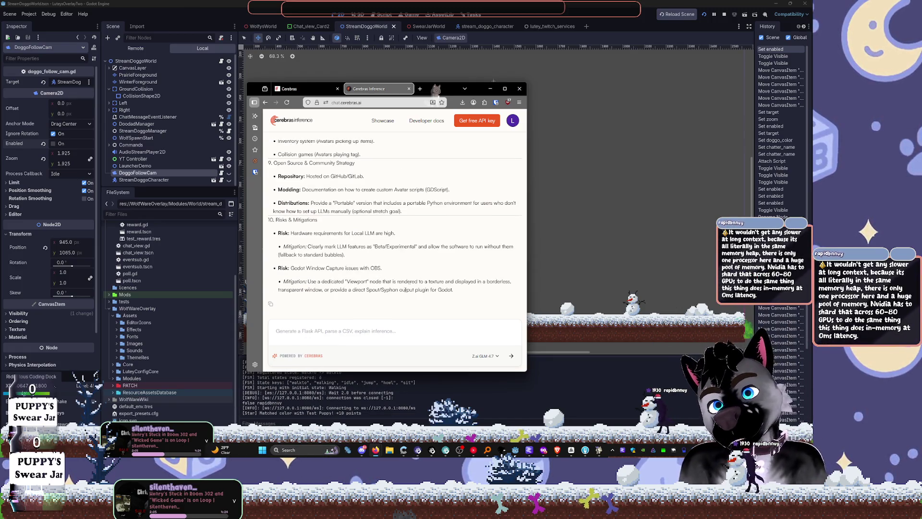
scroll(405, 292, up, 15)
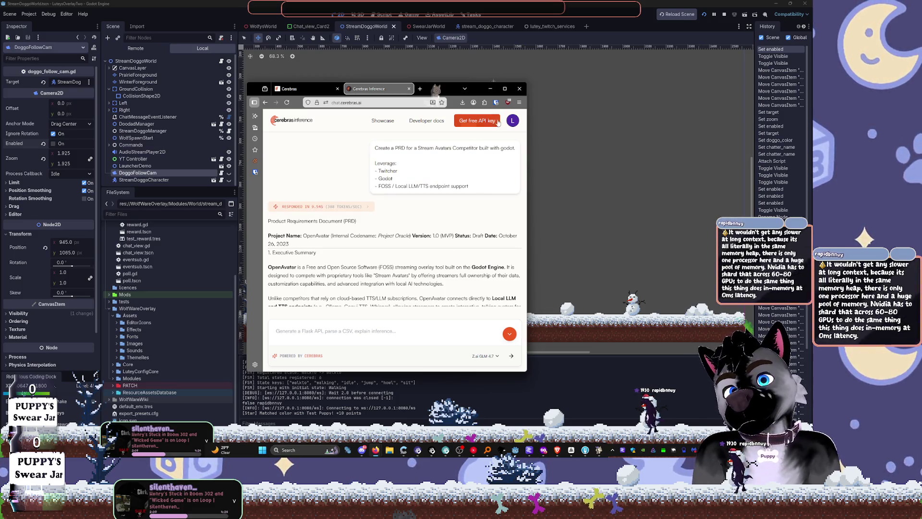
click(504, 90)
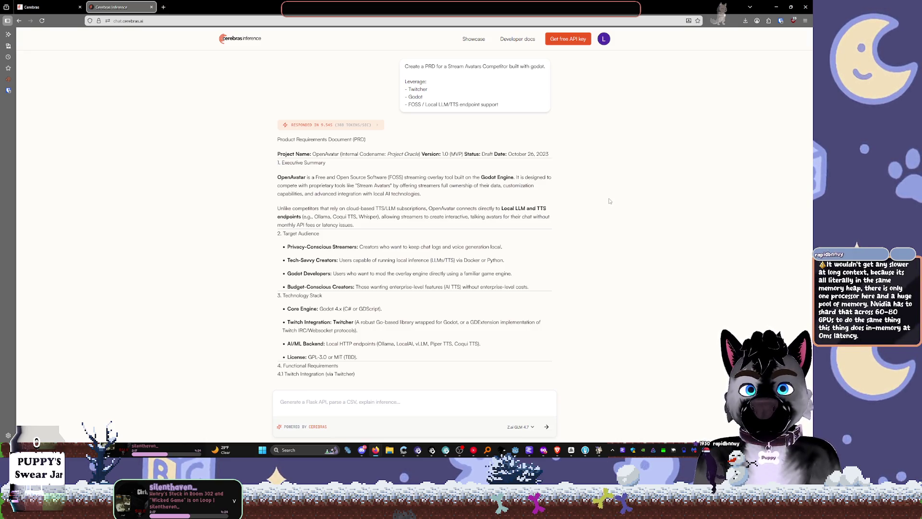
- Enlarge the Cerebras chat text and scroll through the conversation to find the original prompt
drag(547, 154, 507, 154)
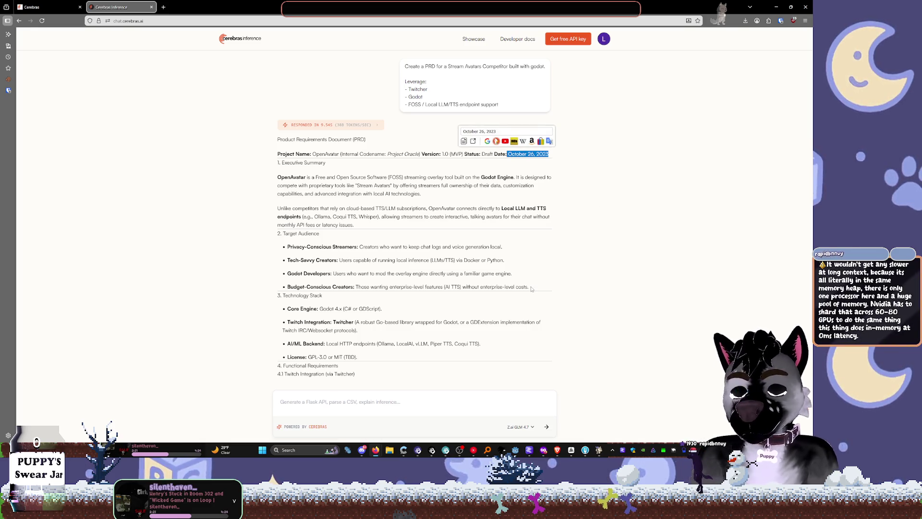
key(ctrl+plus)
key(ctrl+plus)
key(ctrl+plus)
key(ctrl+plus)
key(ctrl+plus)
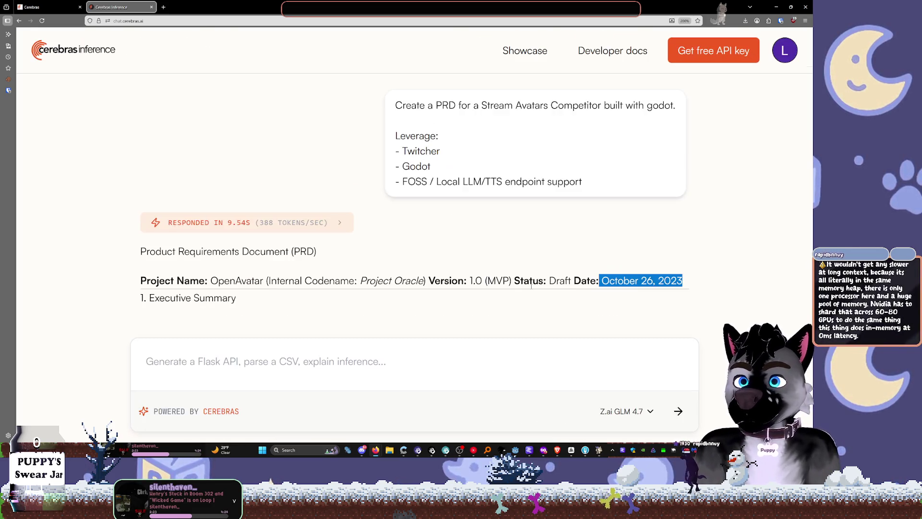
scroll(608, 234, down, 3)
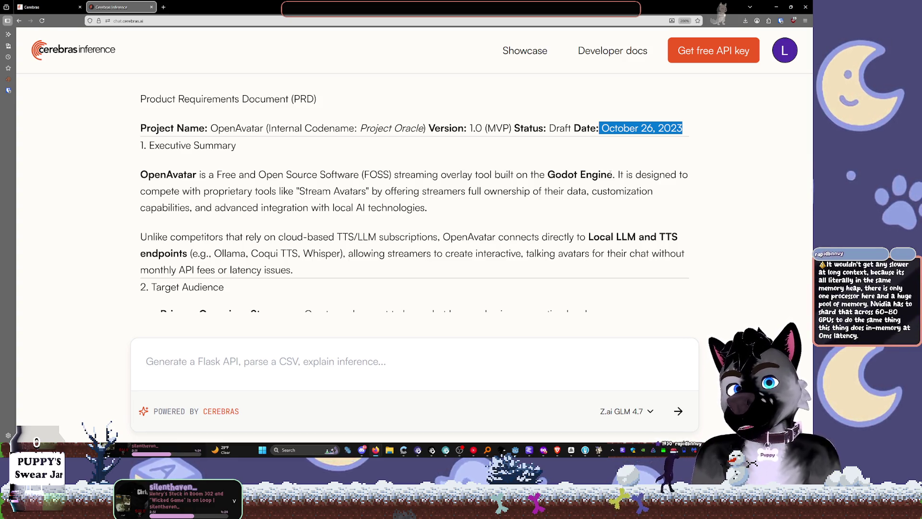
scroll(646, 203, down, 2)
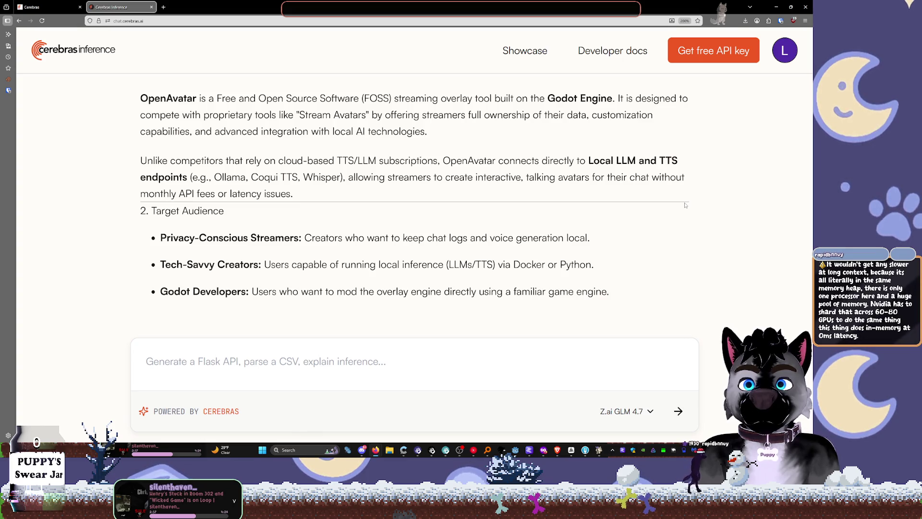
scroll(686, 205, down, 2)
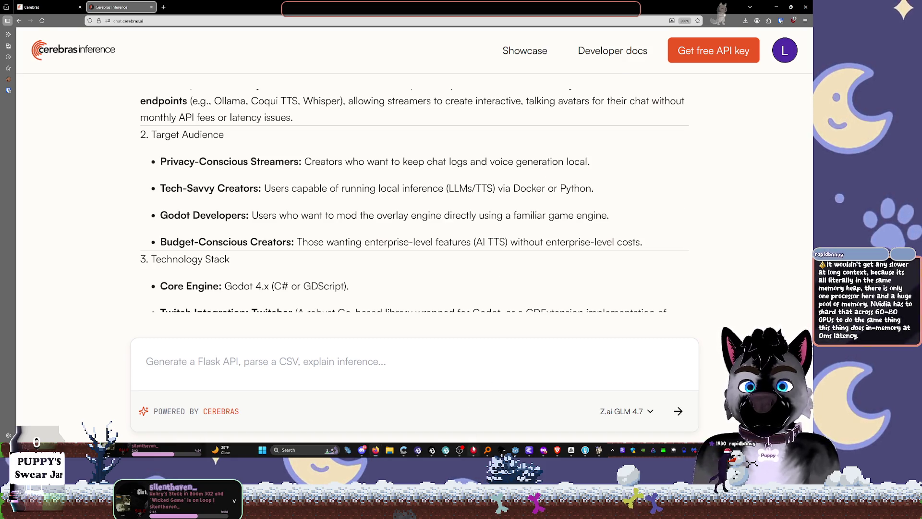
click(474, 450)
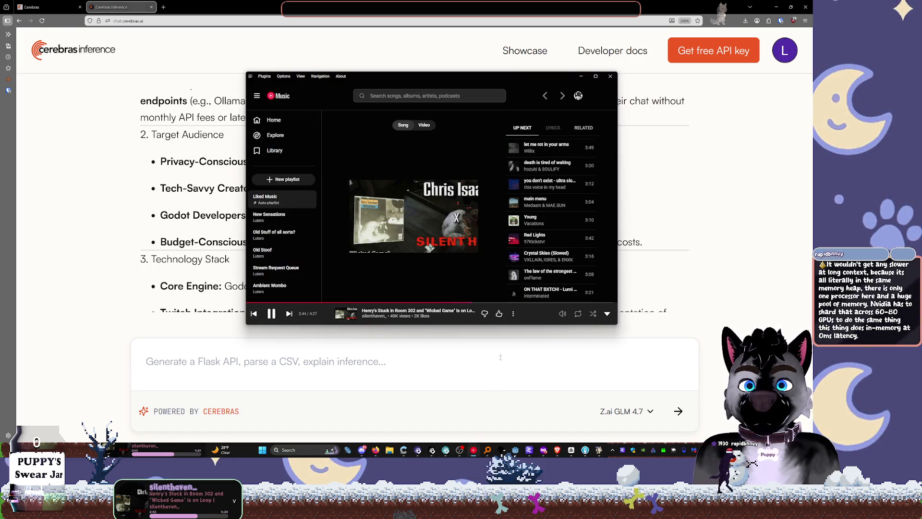
click(666, 265)
scroll(464, 224, down, 2)
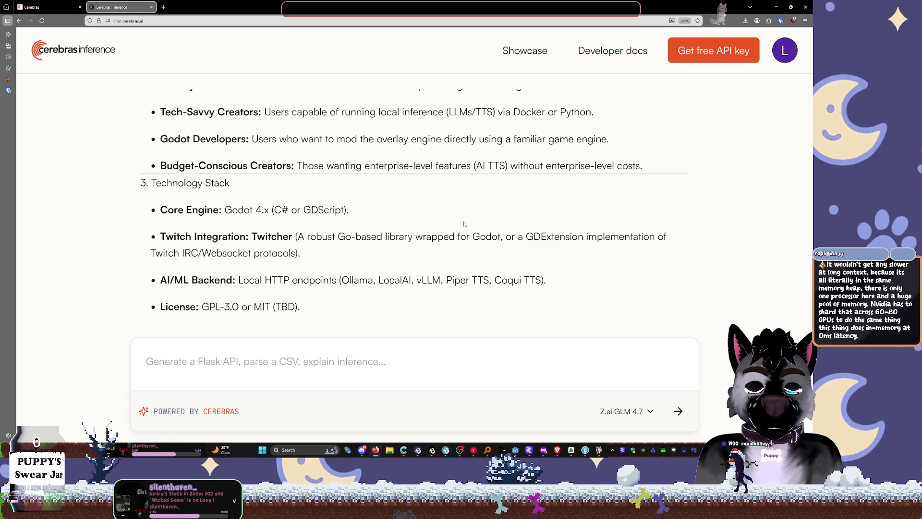
scroll(643, 216, up, 10)
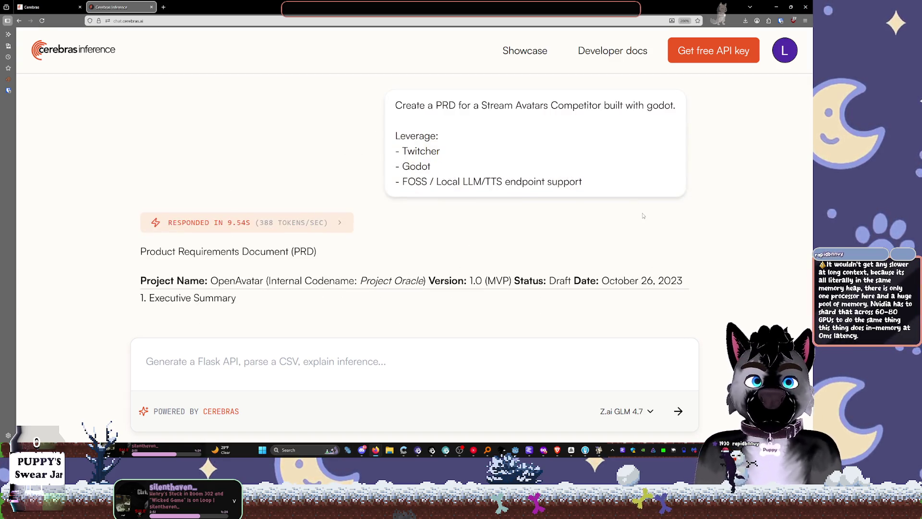
- Select and copy the original PRD prompt, then bring the Gemini window up full screen
mouse_move(597, 179)
mouse_down()
mouse_move(397, 102)
mouse_move(408, 87)
mouse_move(356, 3)
mouse_up()
key(ctrl+c)
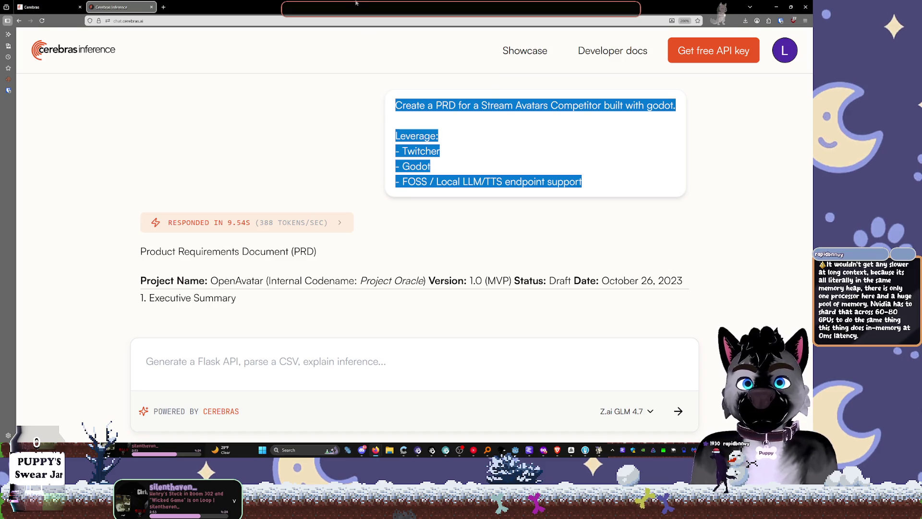
key(alt+Tab)
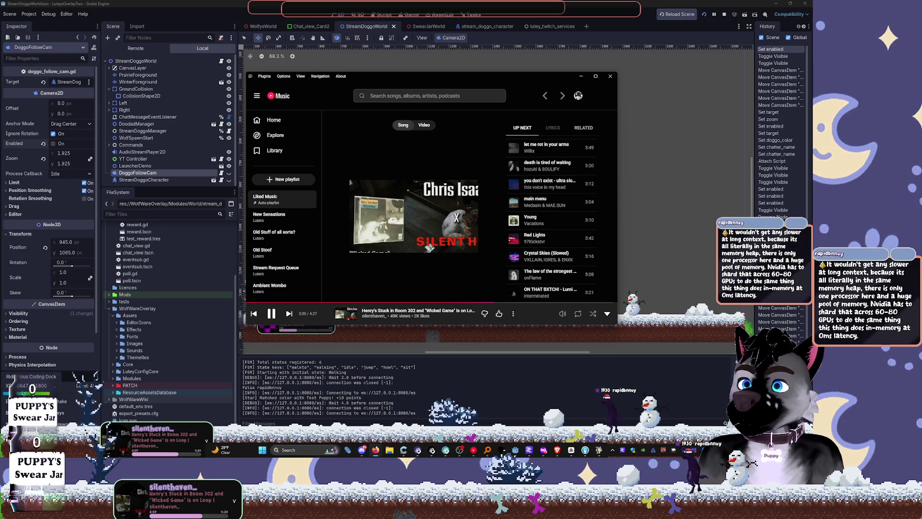
key(alt+Tab)
click(422, 89)
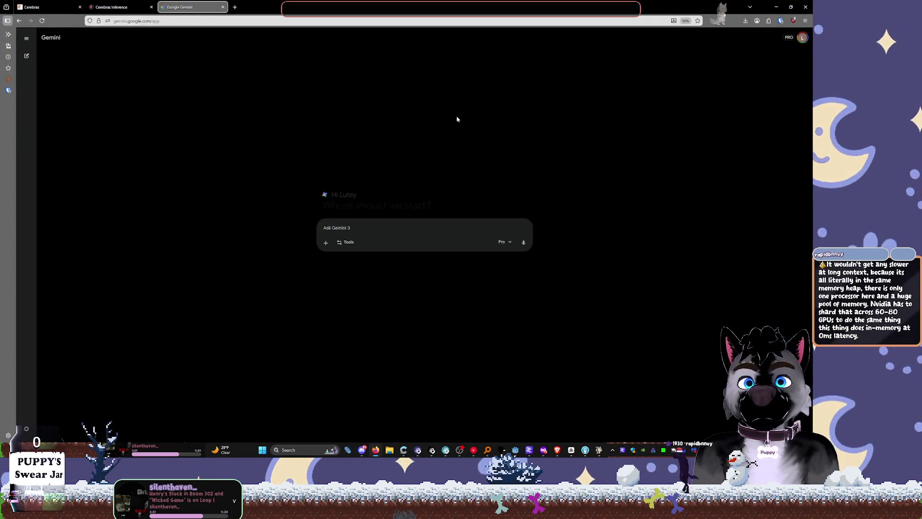
- Paste the Stream Avatars competitor PRD prompt into Gemini, send it, and zoom the page to 110%
click(413, 226)
key(ctrl+v)
key(Return)
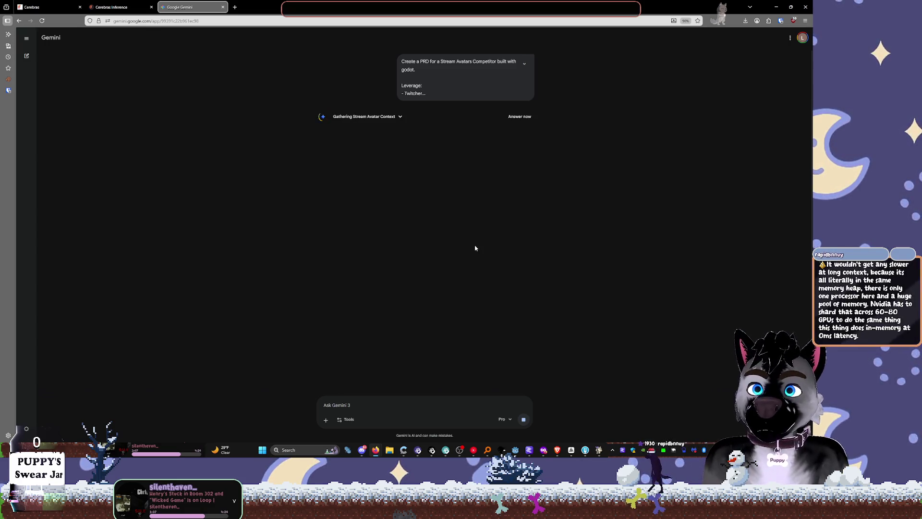
key(ctrl+0)
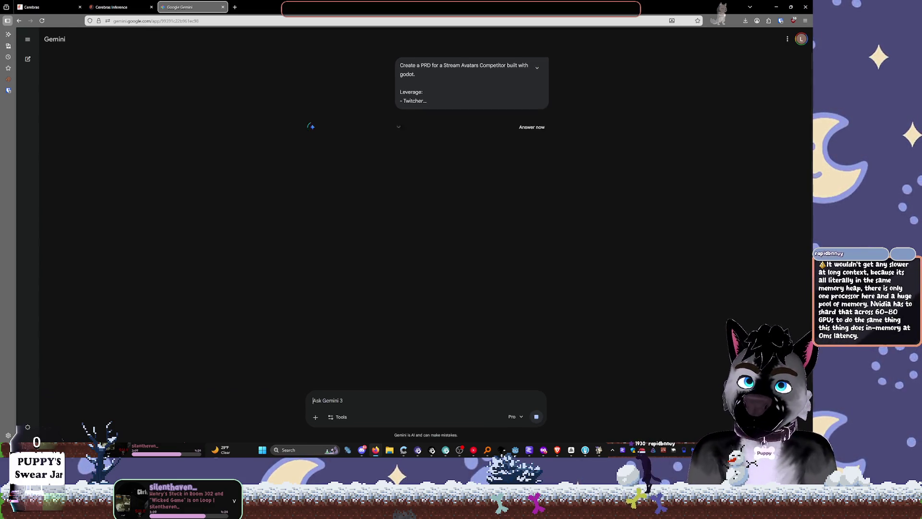
key(ctrl+plus)
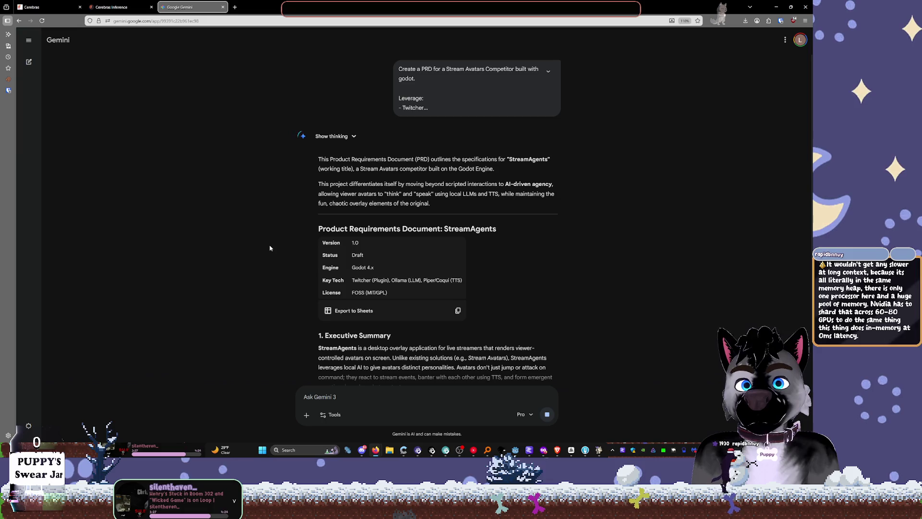
- Scroll Gemini's Godot Stream Avatars PRD to Functional Requirements, then return to the Cerebras chat
scroll(294, 236, down, 3)
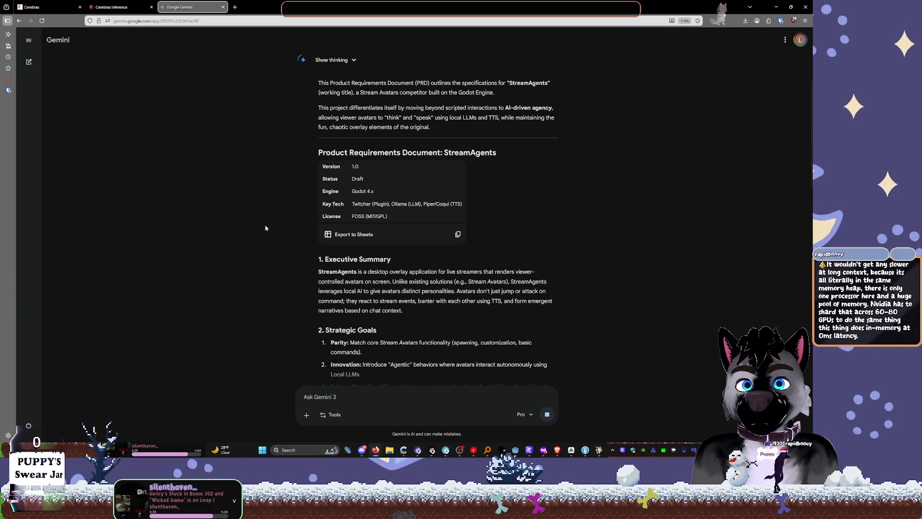
scroll(265, 228, down, 2)
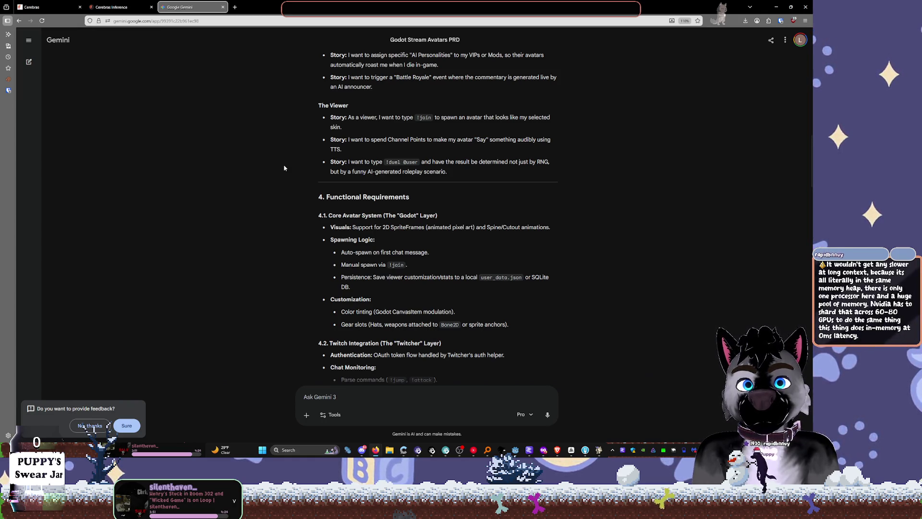
scroll(284, 168, down, 3)
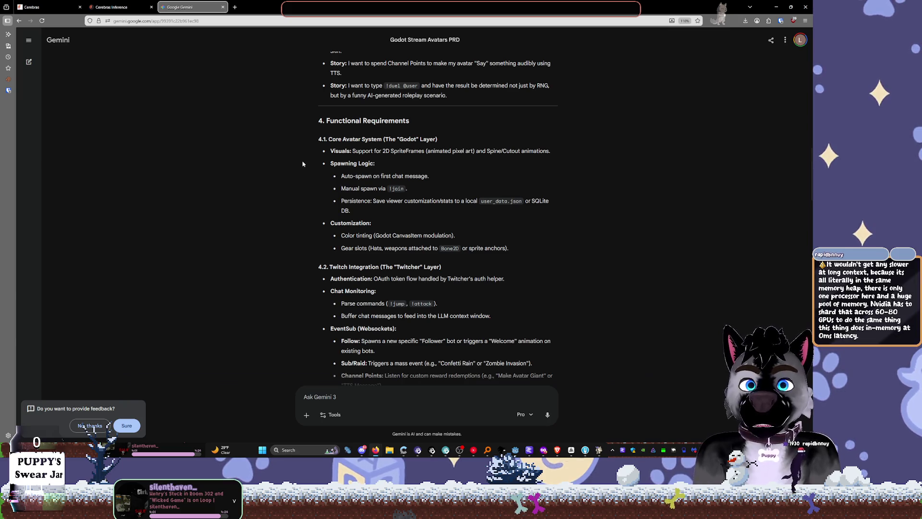
scroll(304, 162, down, 4)
click(112, 6)
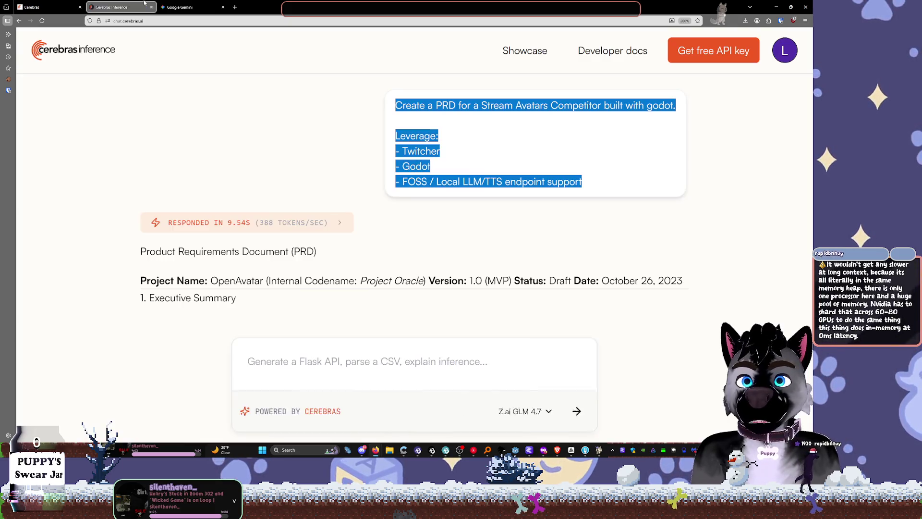
- Zoom out, choose OpenAI GPT OSS as the model, and copy the existing PRD prompt
key(ctrl+minus)
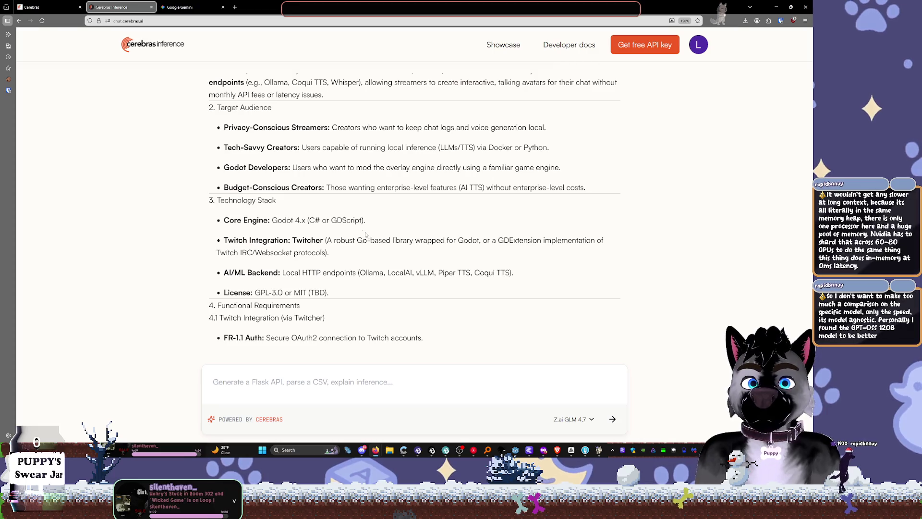
click(583, 420)
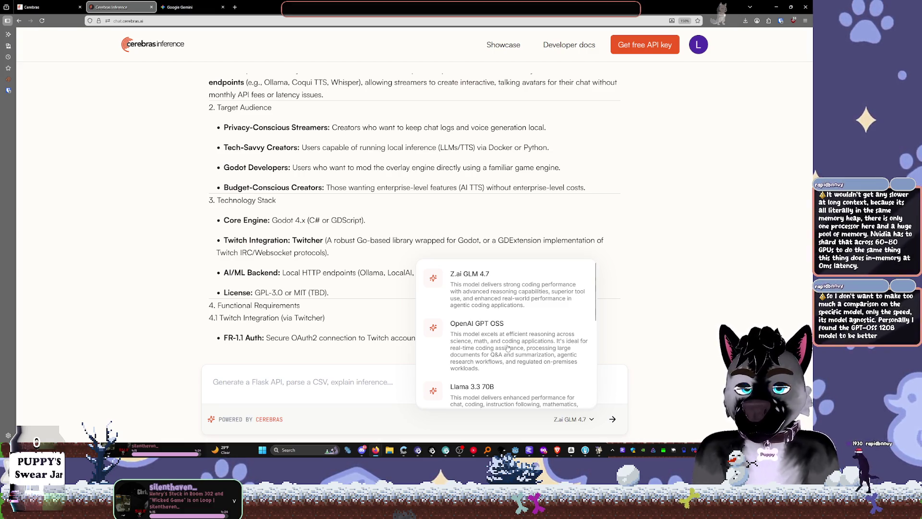
scroll(499, 356, down, 5)
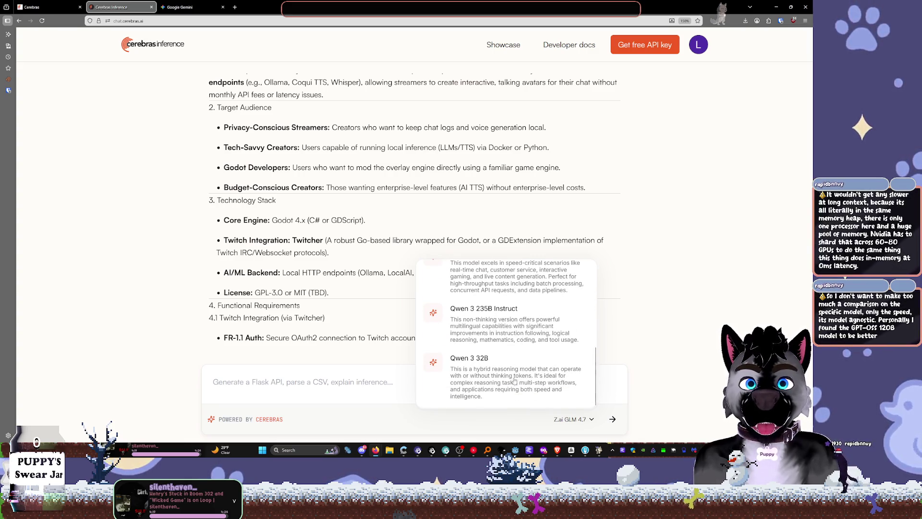
scroll(514, 378, up, 2)
scroll(519, 376, up, 1)
click(519, 361)
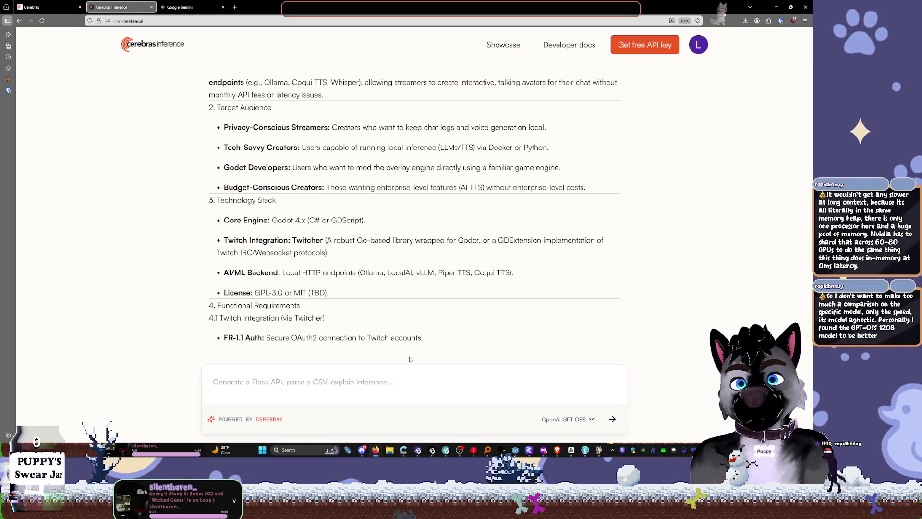
scroll(596, 161, up, 5)
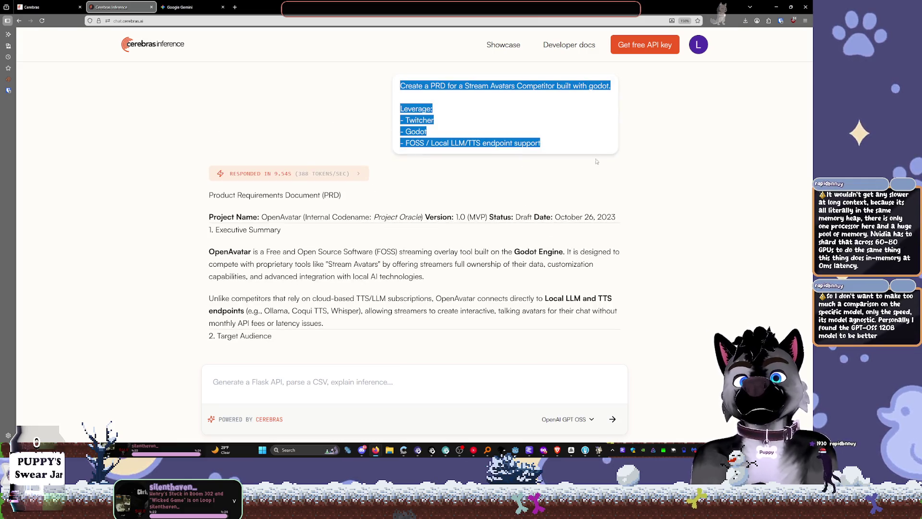
click(514, 142)
triple_click(545, 144)
click(546, 144)
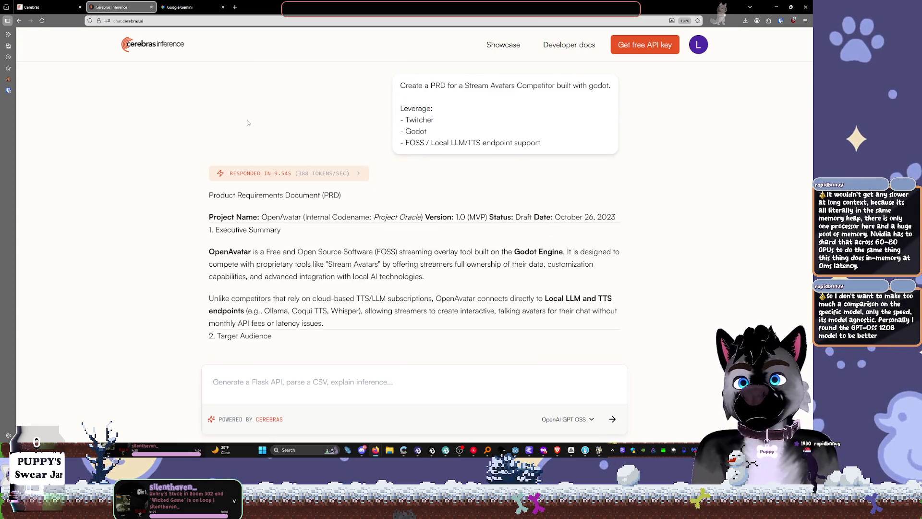
- Reload for a fresh chat, paste the prompt, reselect OpenAI GPT OSS and send it
key(F5)
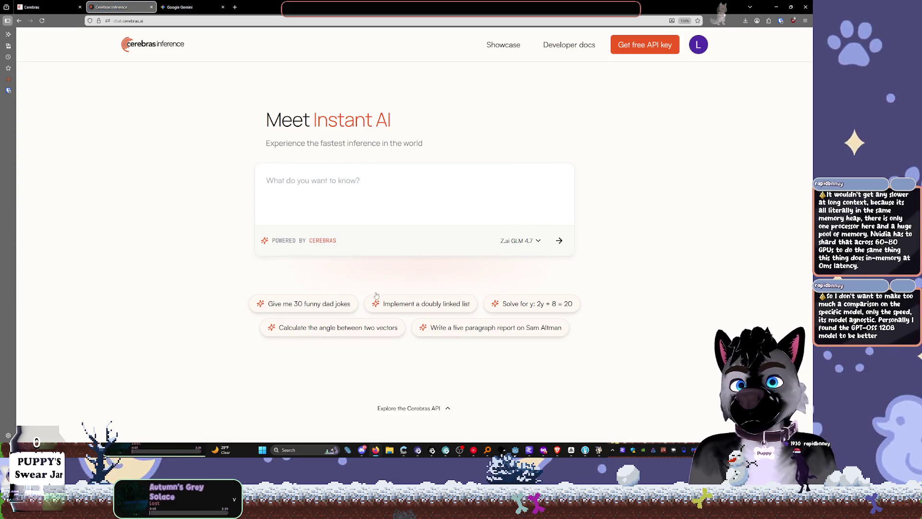
click(376, 198)
key(ctrl+v)
click(516, 241)
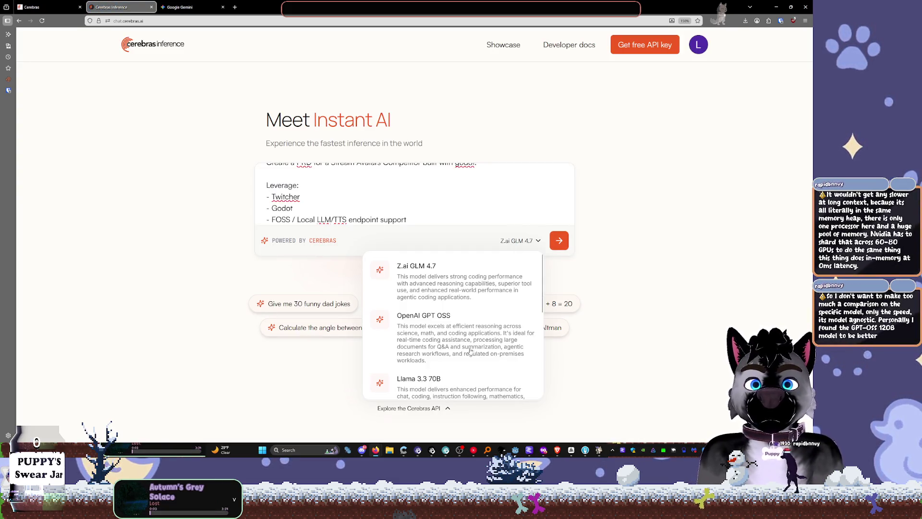
click(432, 338)
triple_click(439, 219)
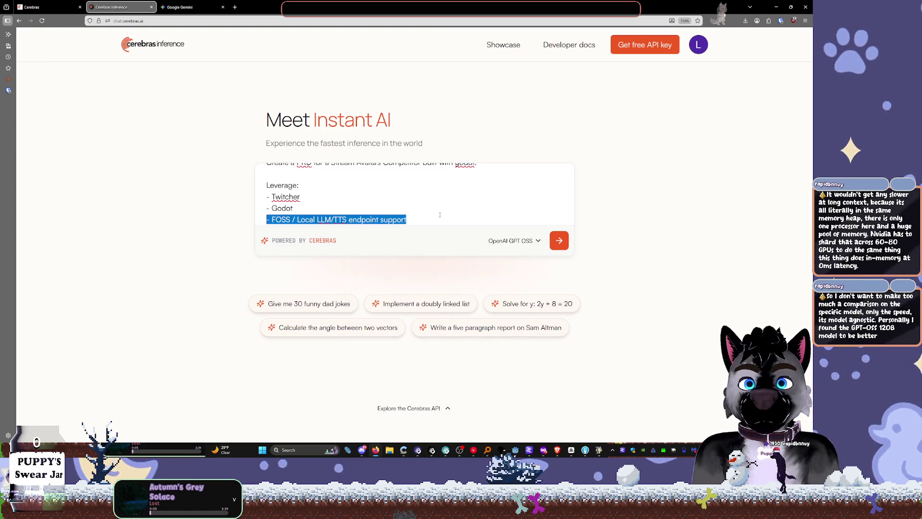
key(Return)
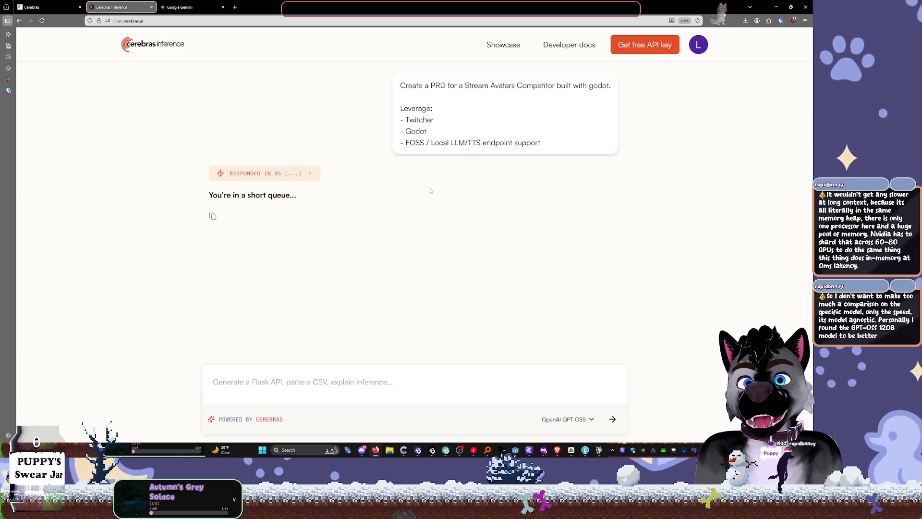
- Glance at the Gemini tab, then scroll the GPT OSS PRD upward from its sign-off
click(189, 7)
click(115, 7)
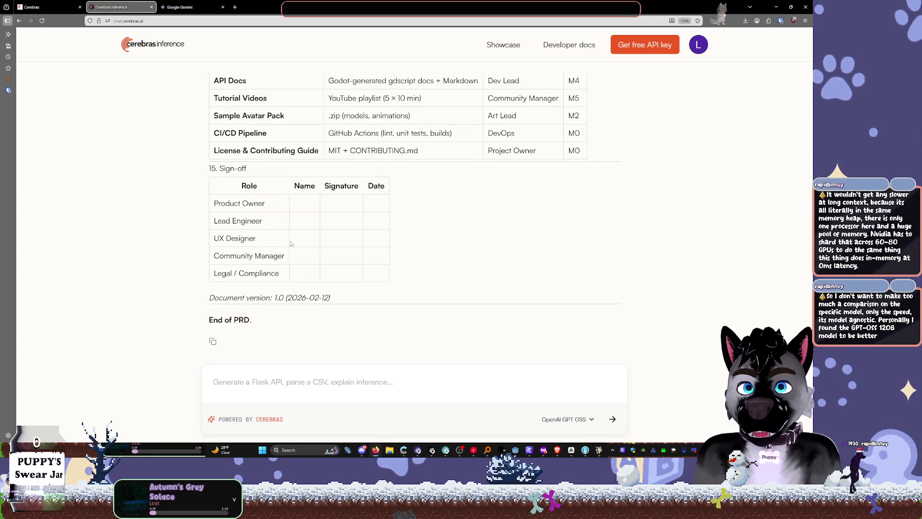
scroll(291, 243, up, 15)
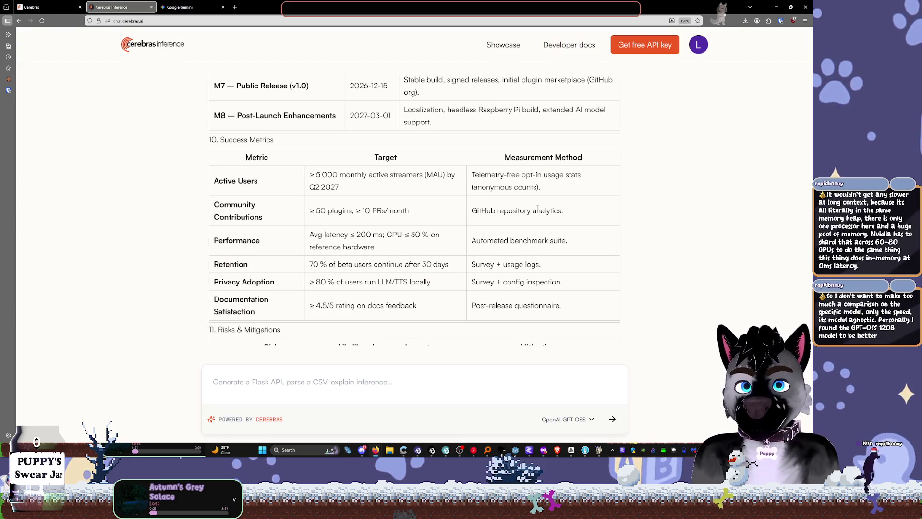
scroll(509, 204, up, 5)
scroll(553, 216, down, 6)
scroll(606, 234, up, 6)
scroll(606, 233, up, 2)
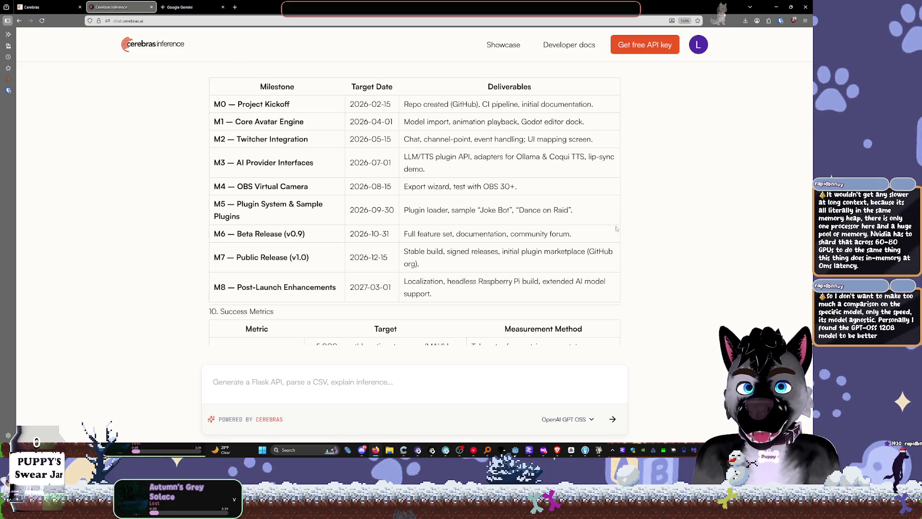
scroll(605, 232, up, 5)
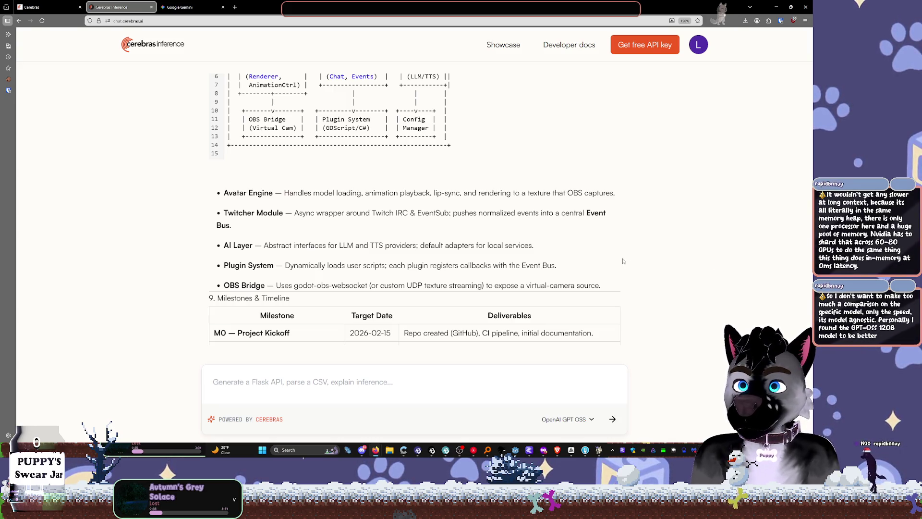
scroll(623, 261, up, 2)
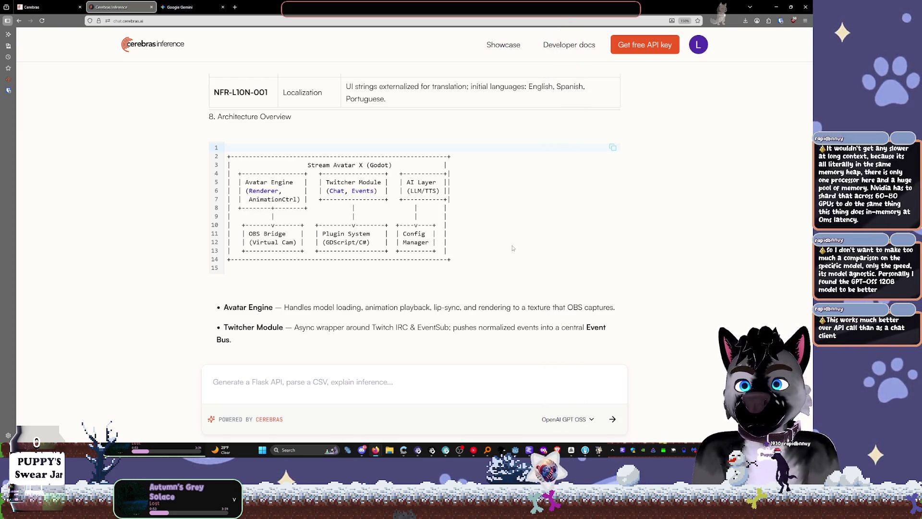
- Keep scrolling up to the PRD's requirements, then switch to the Godot editor
scroll(519, 240, up, 5)
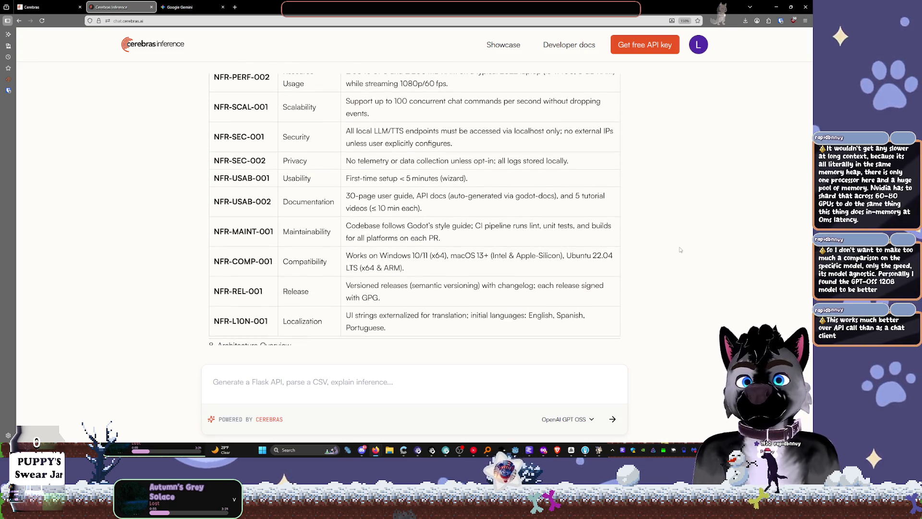
scroll(441, 224, up, 3)
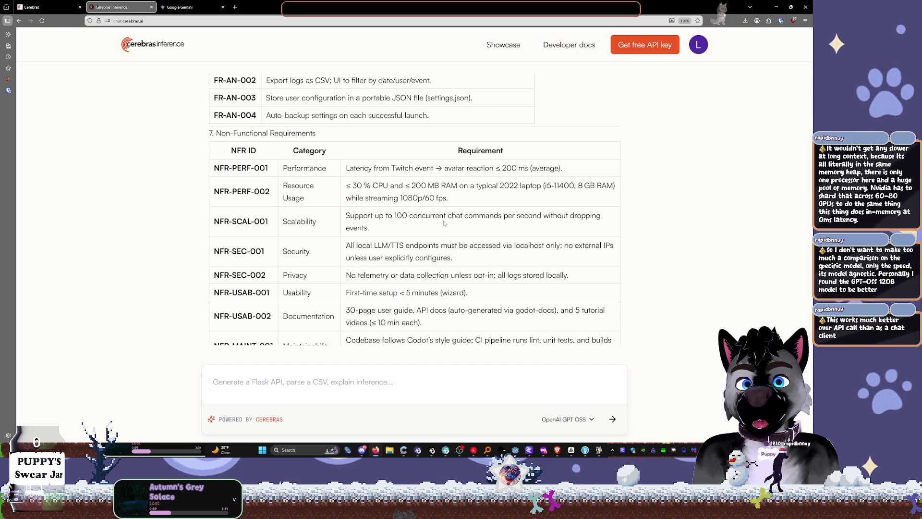
scroll(480, 219, up, 2)
scroll(479, 218, up, 4)
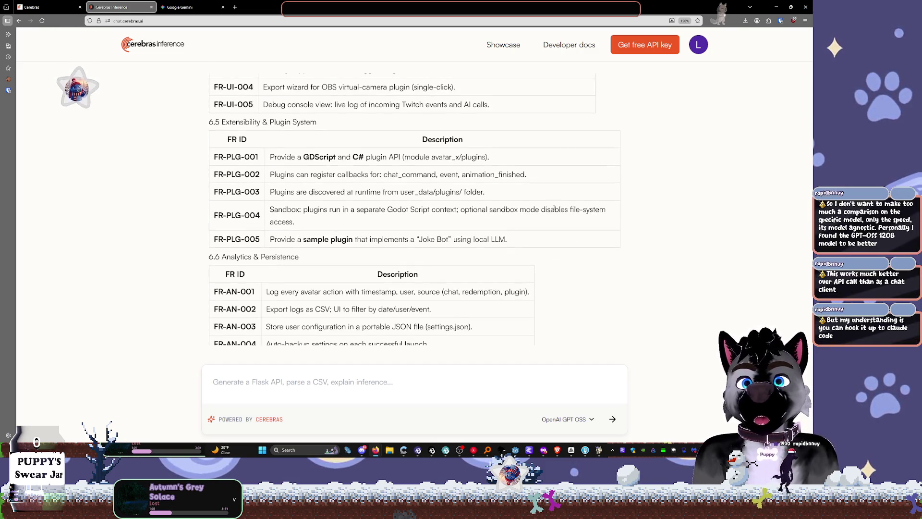
right_click(559, 207)
click(597, 206)
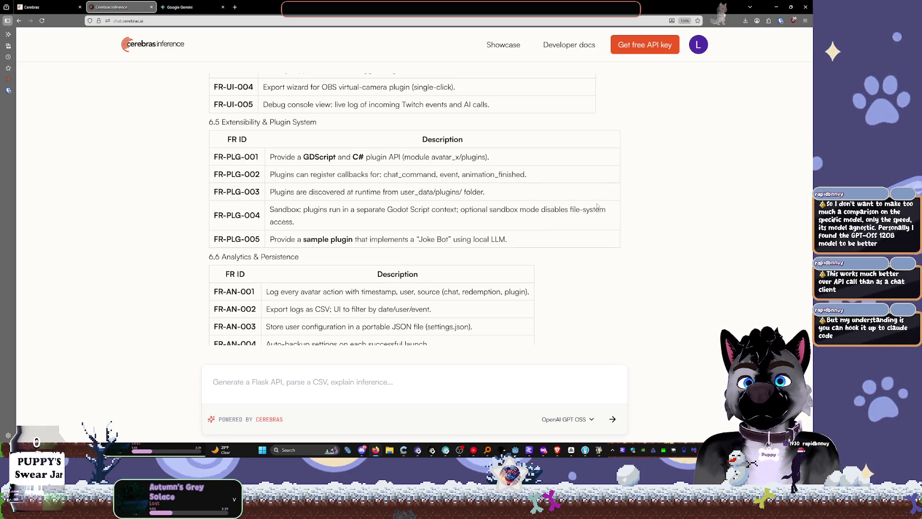
scroll(420, 186, up, 4)
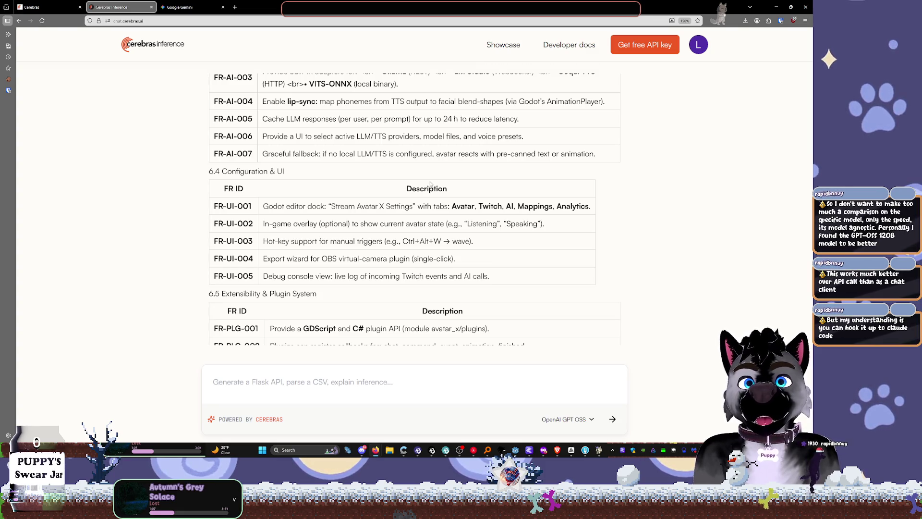
key(alt+Tab)
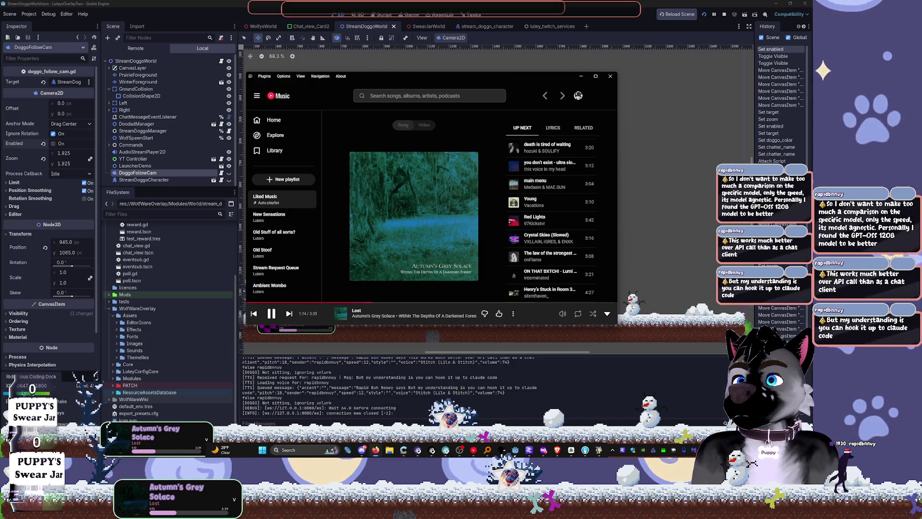
- Bring back the maximized browser and read the GPT OSS PRD from its date line to Background & Market Context
key(alt+Tab)
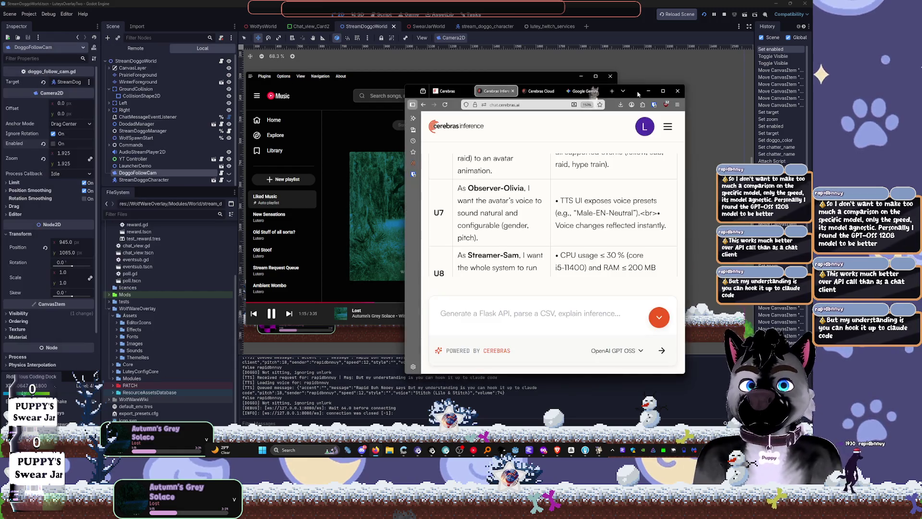
click(662, 90)
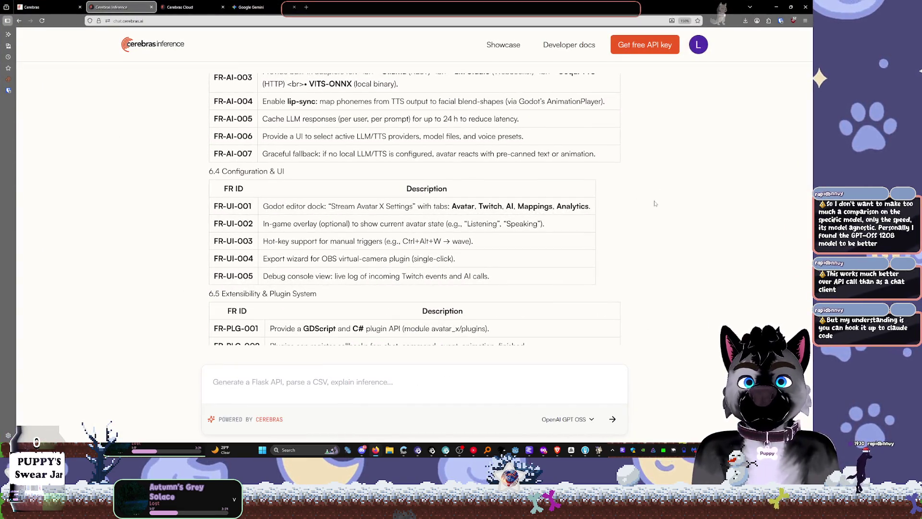
scroll(543, 226, up, 20)
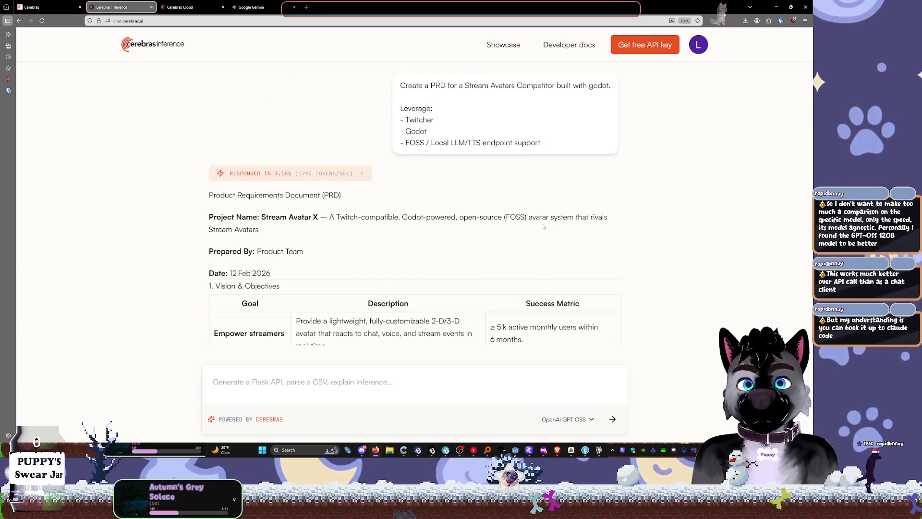
scroll(543, 226, down, 3)
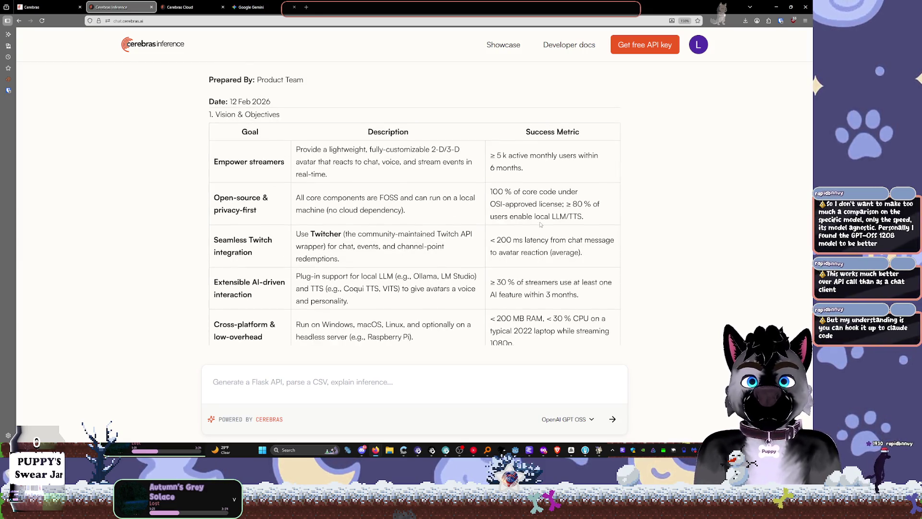
mouse_move(281, 100)
mouse_down()
mouse_move(213, 336)
mouse_move(217, 102)
mouse_move(208, 102)
mouse_up()
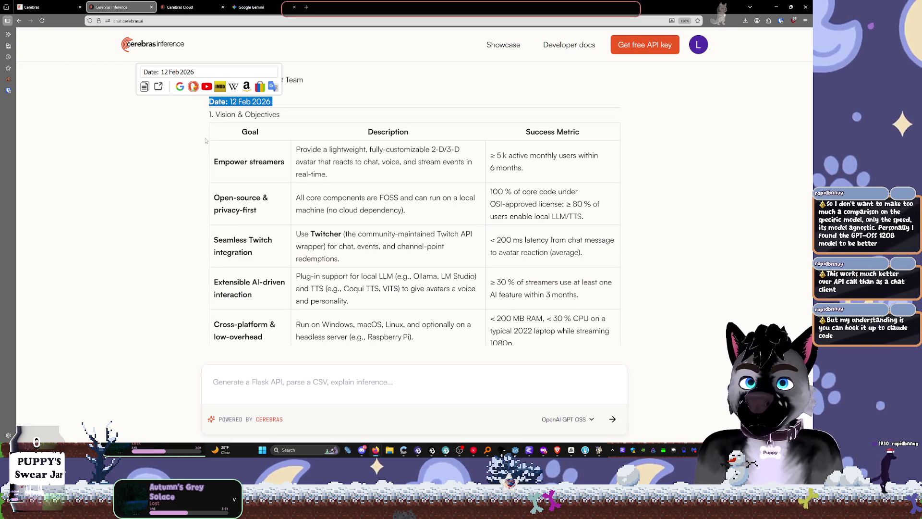
click(178, 201)
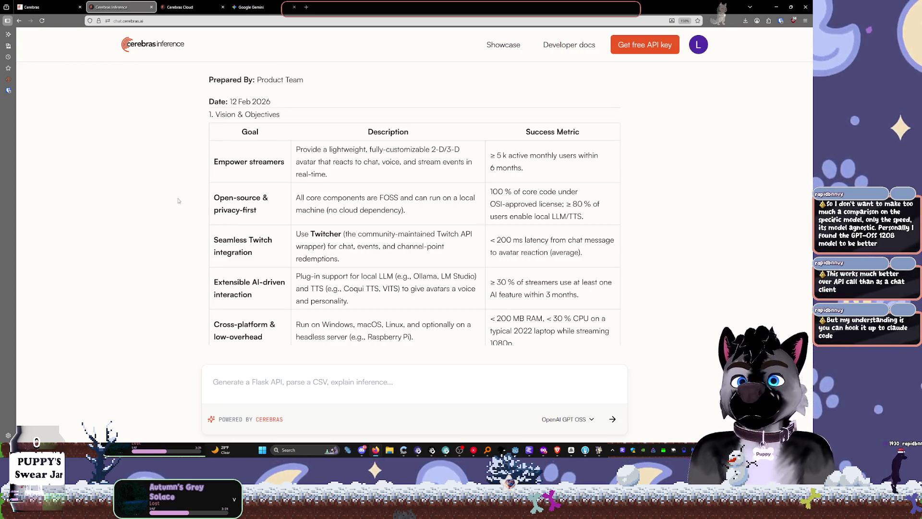
double_click(274, 163)
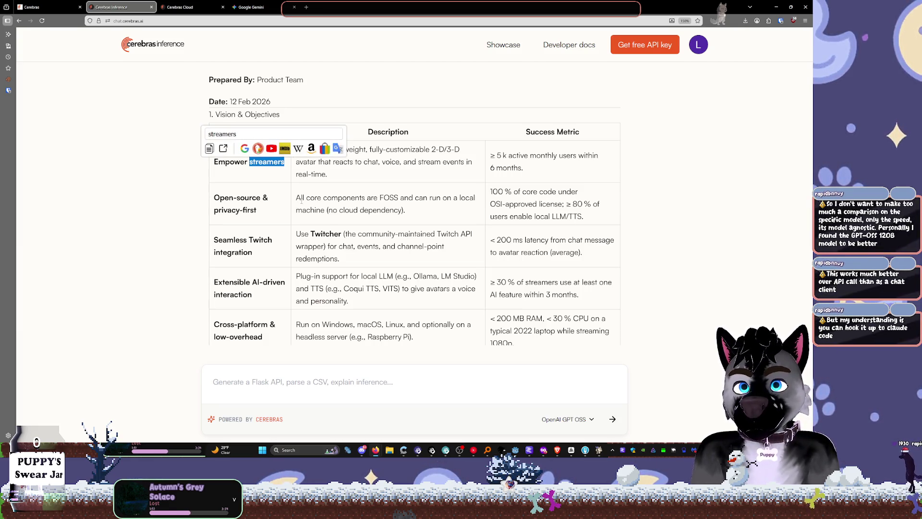
click(156, 207)
scroll(168, 208, down, 5)
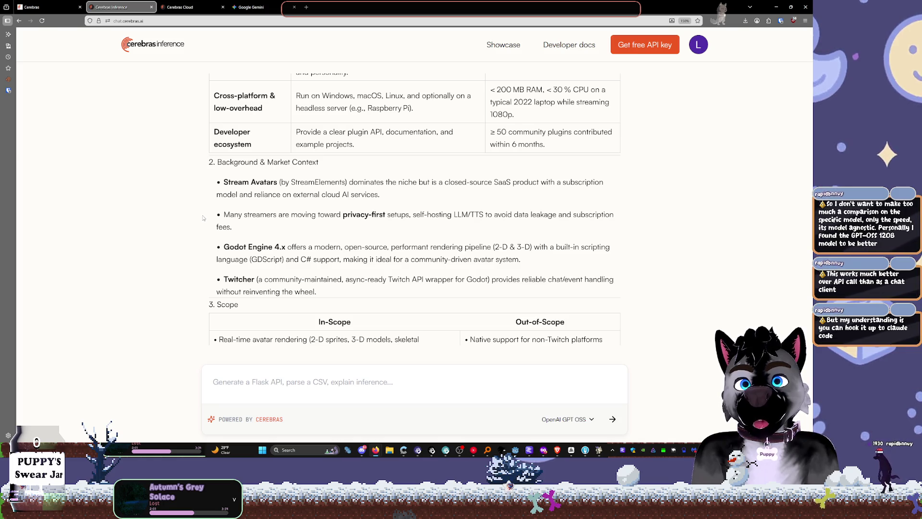
- Scroll the GPT OSS PRD from the Scope table through Personas and User Stories
scroll(557, 260, down, 2)
click(768, 20)
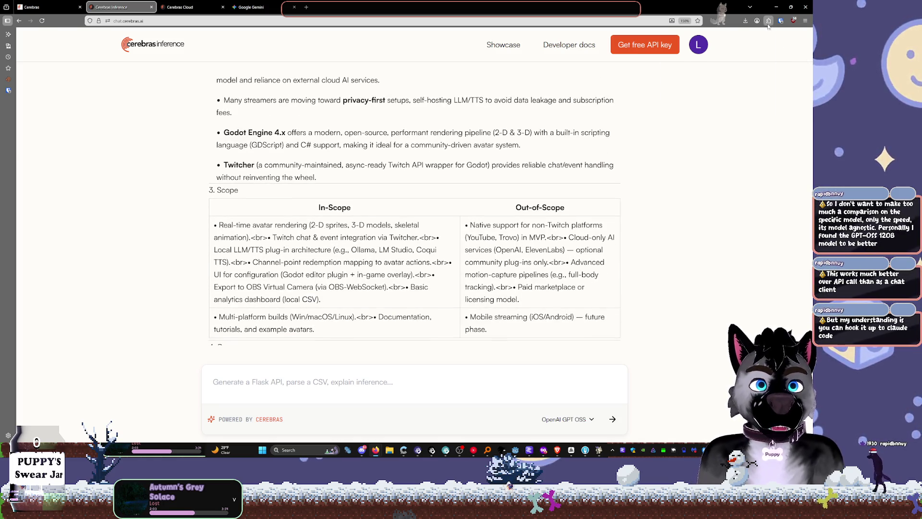
click(711, 138)
scroll(446, 103, down, 2)
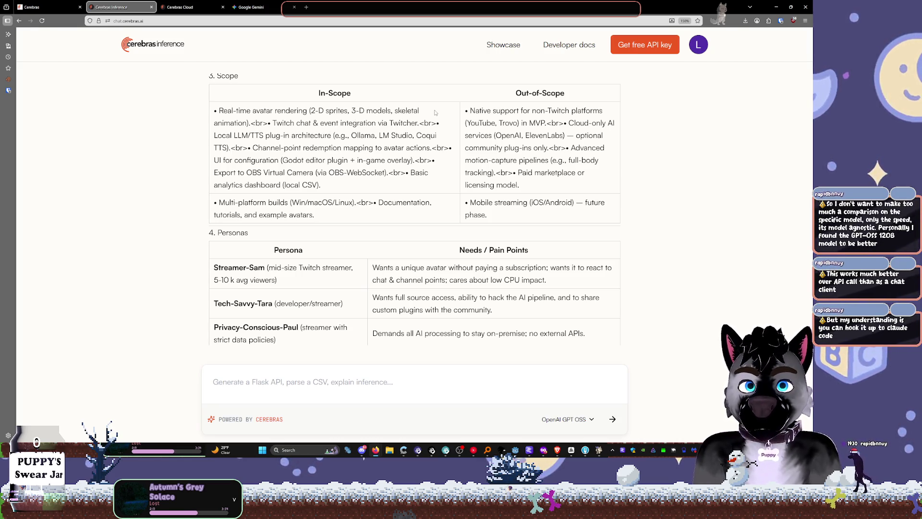
scroll(222, 202, down, 2)
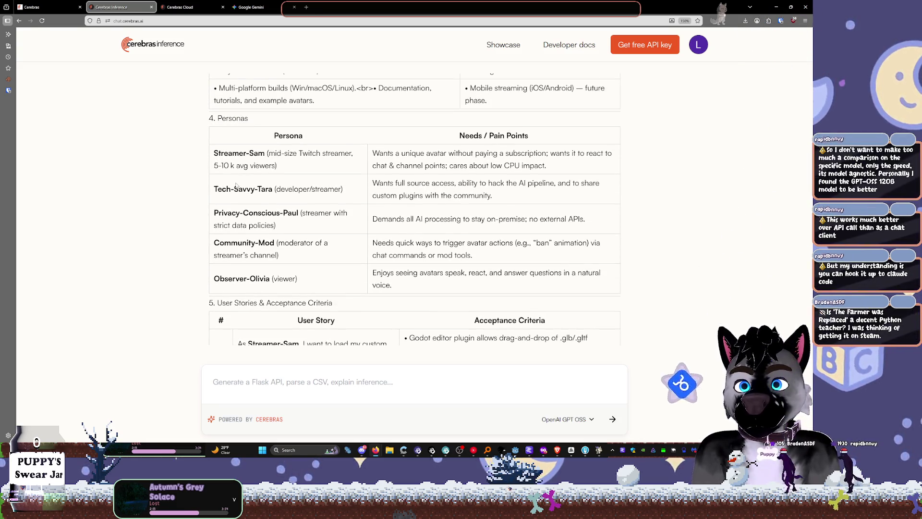
scroll(236, 186, down, 1)
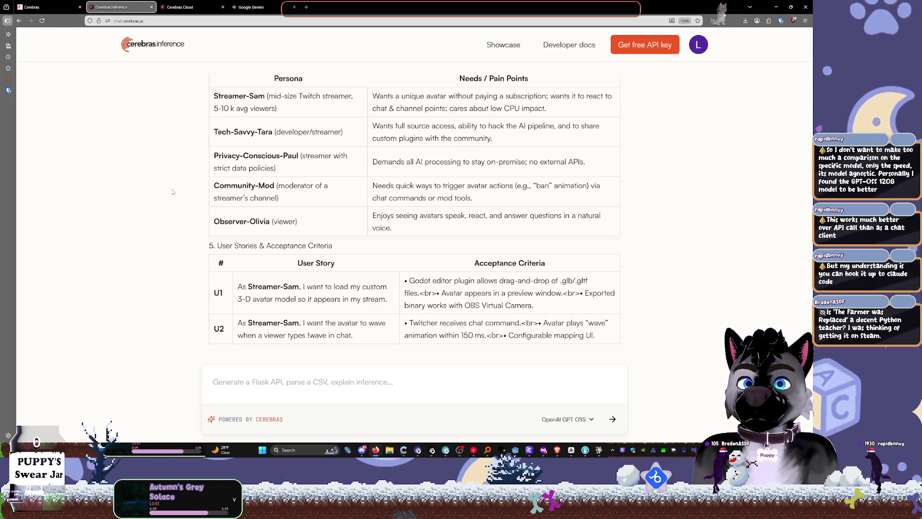
scroll(314, 155, down, 8)
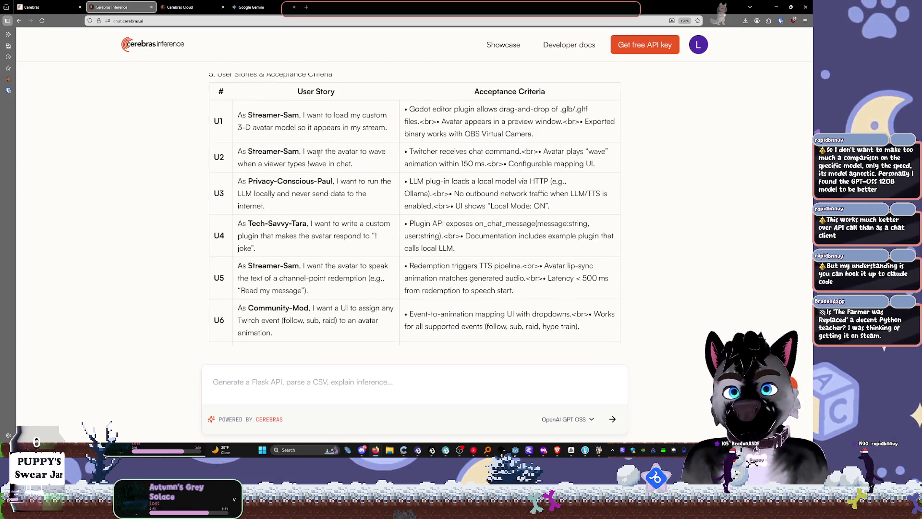
scroll(321, 149, down, 6)
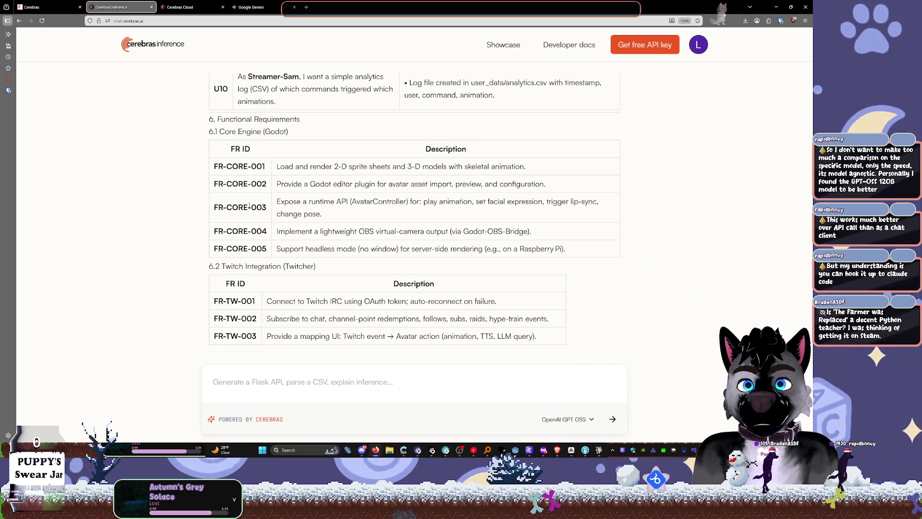
- Read the Functional Requirements, highlighting FR-CORE-003, down to the AI Interaction Layer table
scroll(318, 206, up, 15)
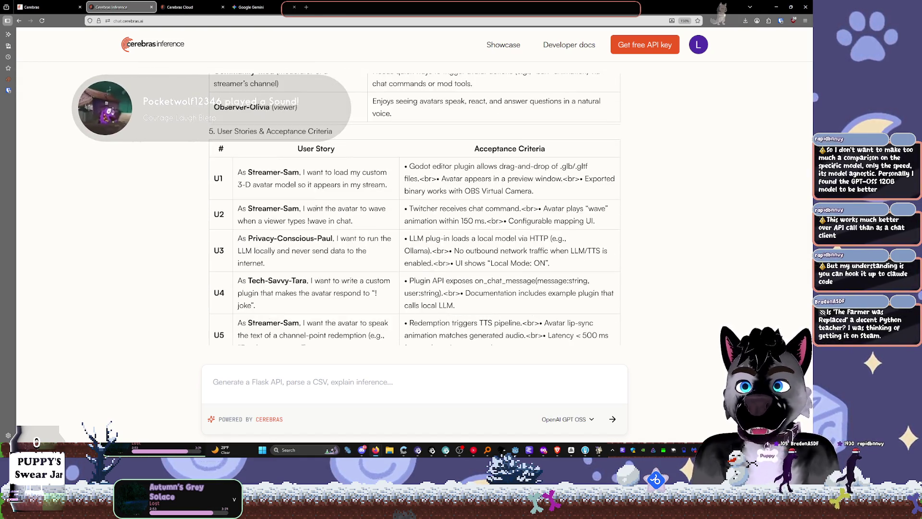
scroll(317, 207, down, 5)
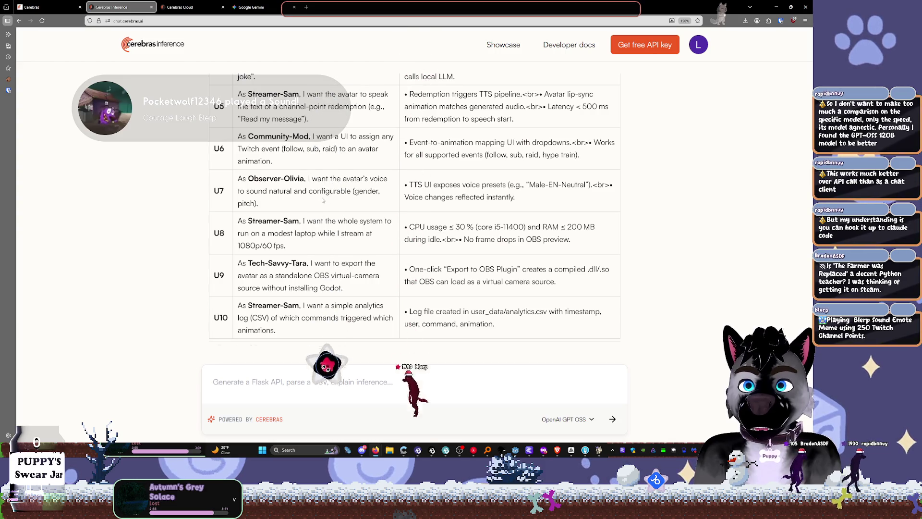
scroll(320, 200, up, 3)
scroll(317, 200, up, 6)
scroll(312, 198, down, 13)
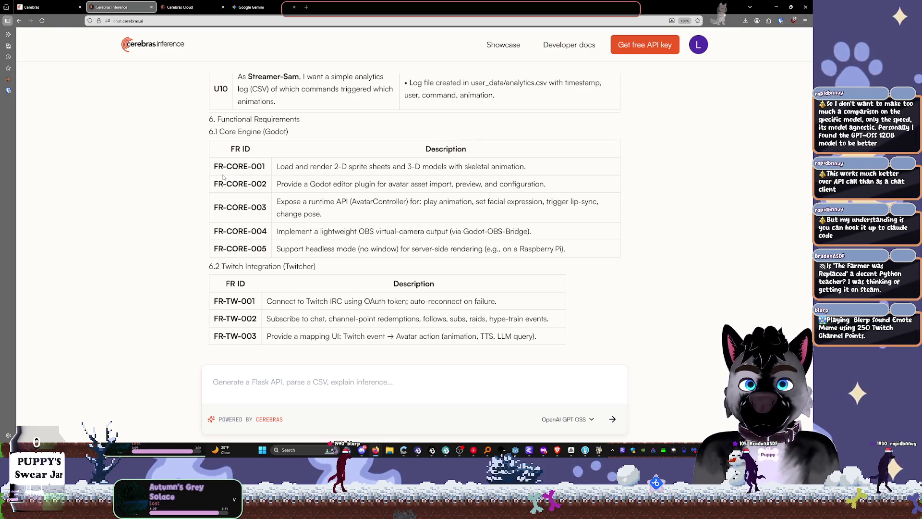
drag(358, 216, 211, 207)
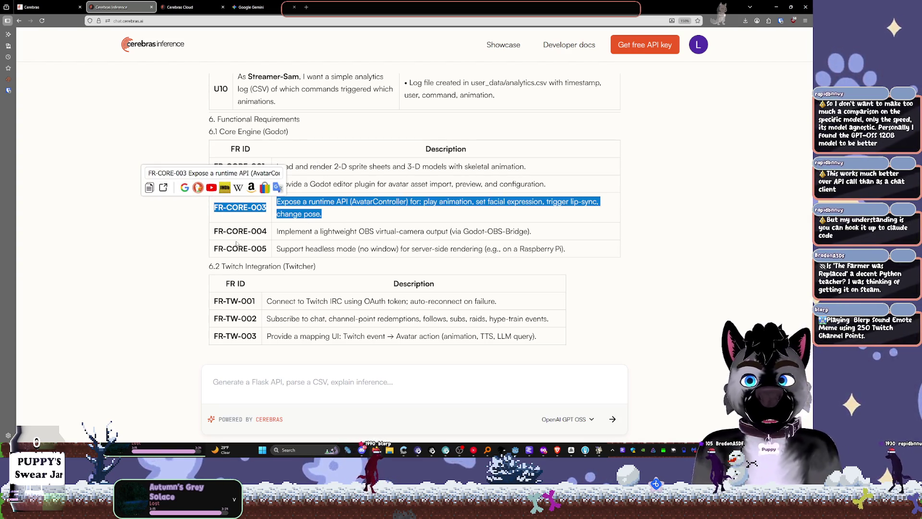
click(745, 247)
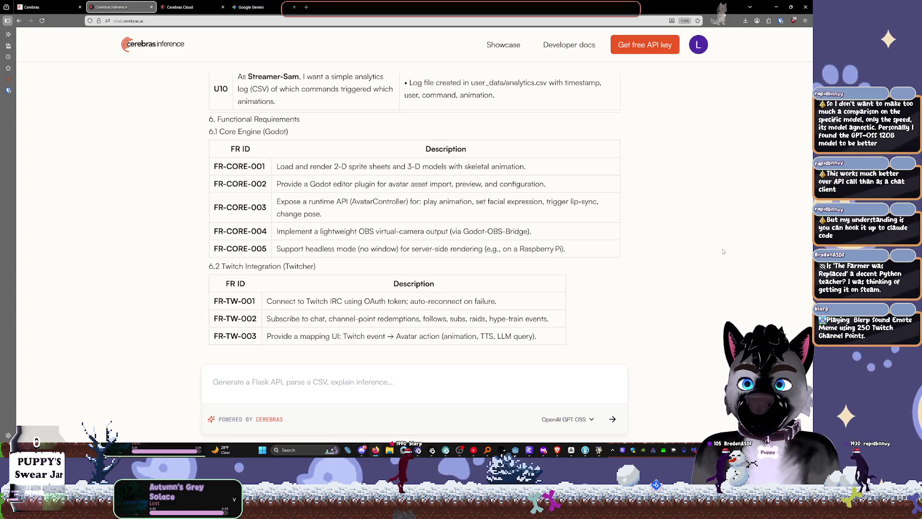
scroll(587, 248, down, 2)
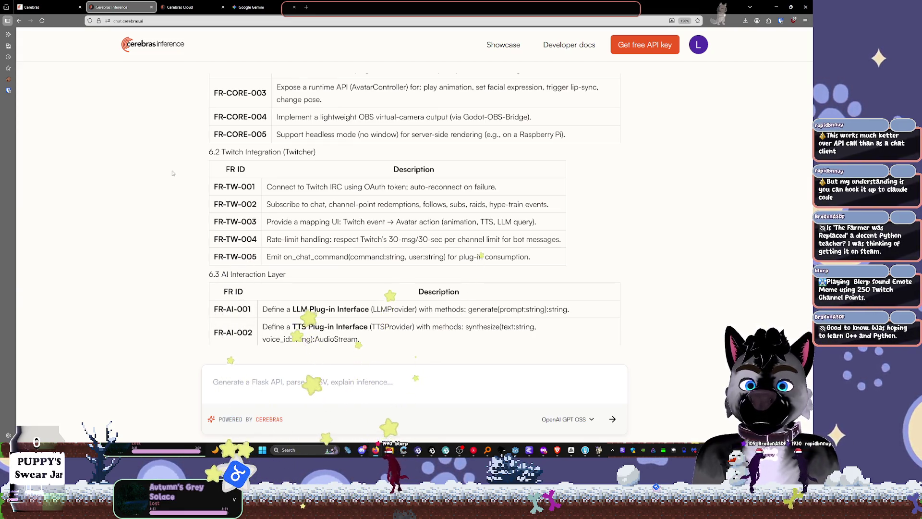
right_click(175, 171)
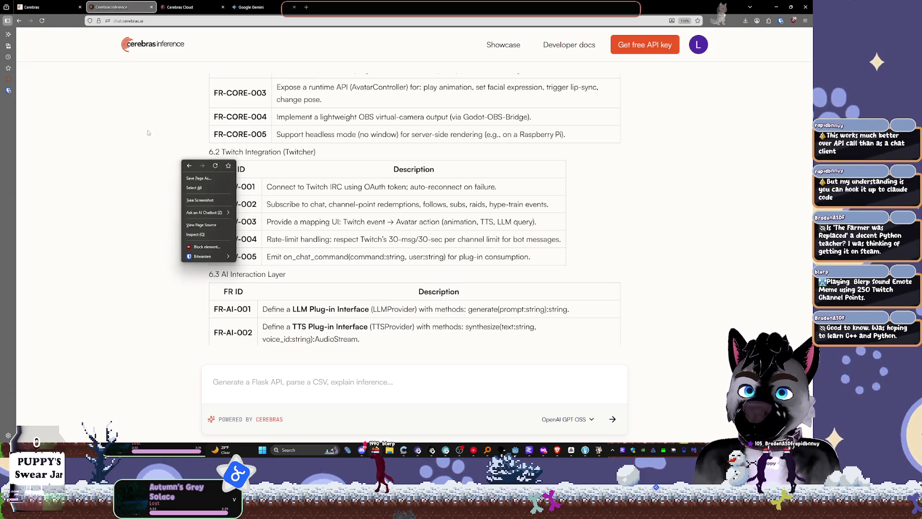
click(188, 139)
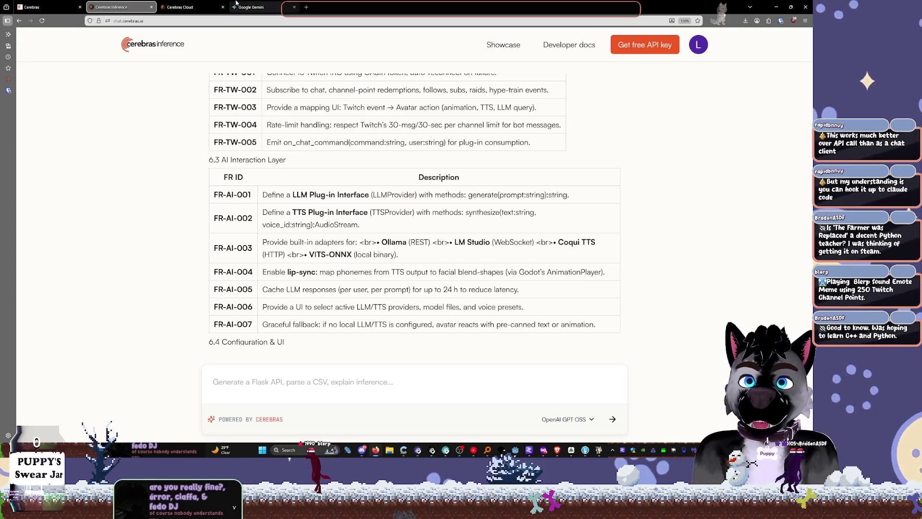
- Scroll Gemini's PRD through the roadmap and risks, then return to Cerebras and minimize the browser
click(262, 4)
scroll(282, 237, down, 15)
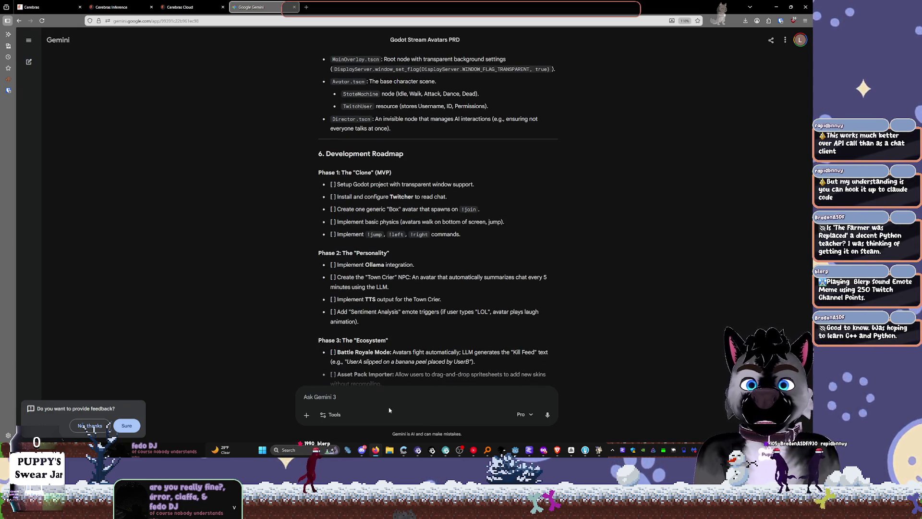
scroll(355, 222, down, 2)
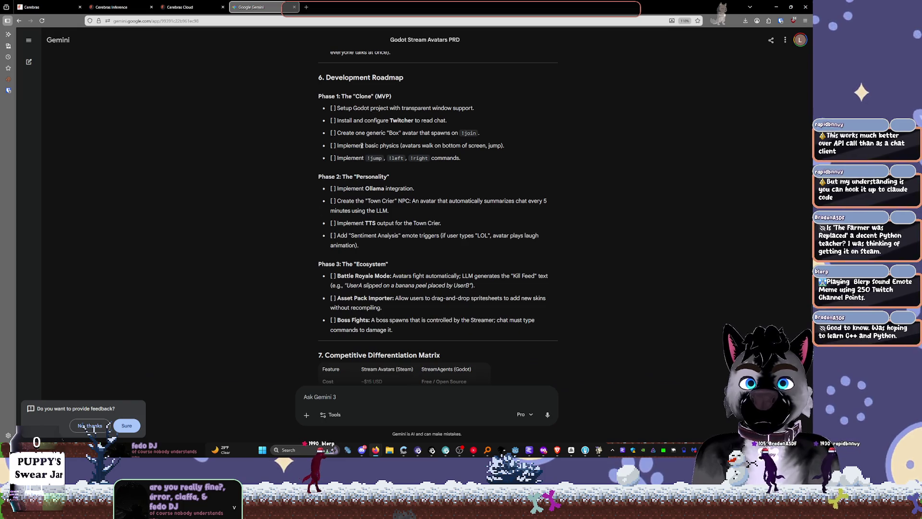
scroll(333, 162, down, 5)
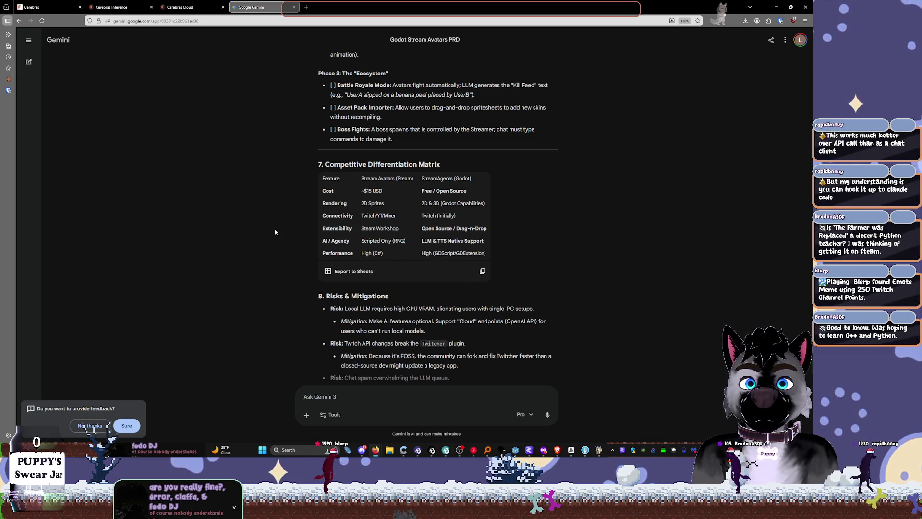
scroll(275, 232, down, 2)
key(ctrl+shift+Tab)
key(ctrl+shift+Tab)
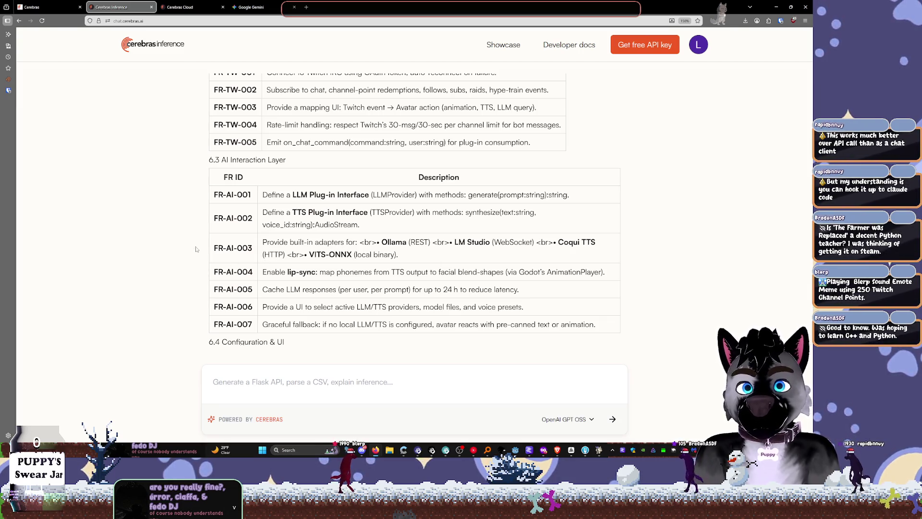
click(803, 7)
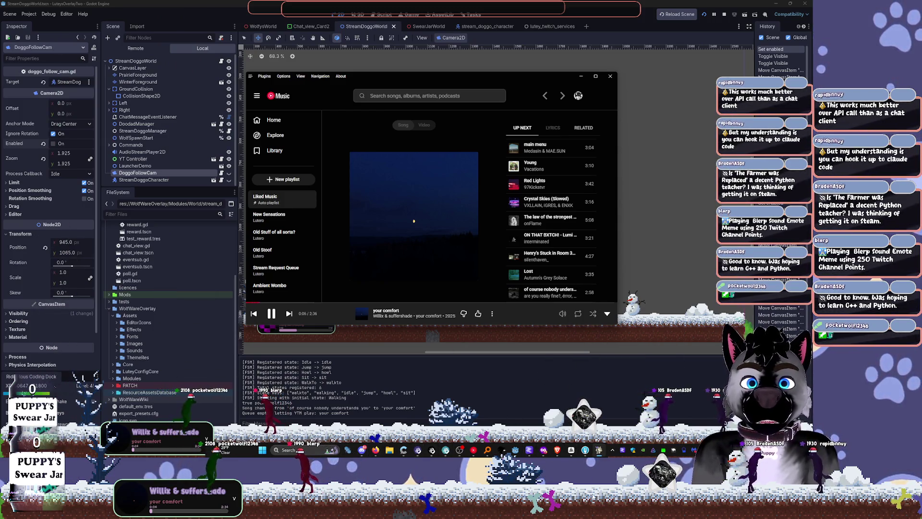
- Hide YouTube Music, inspect test_reward.tres in a widened Inspector, then view the WolfysWorld scene
click(515, 451)
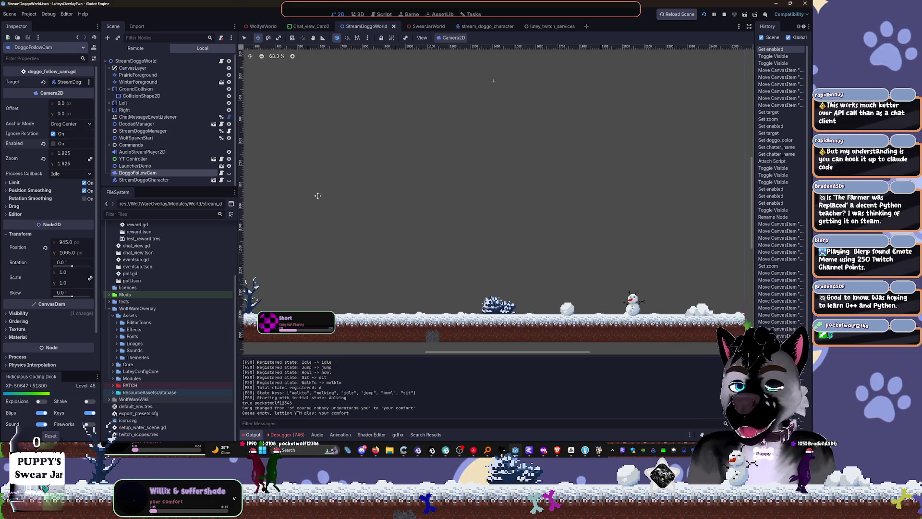
scroll(143, 299, up, 3)
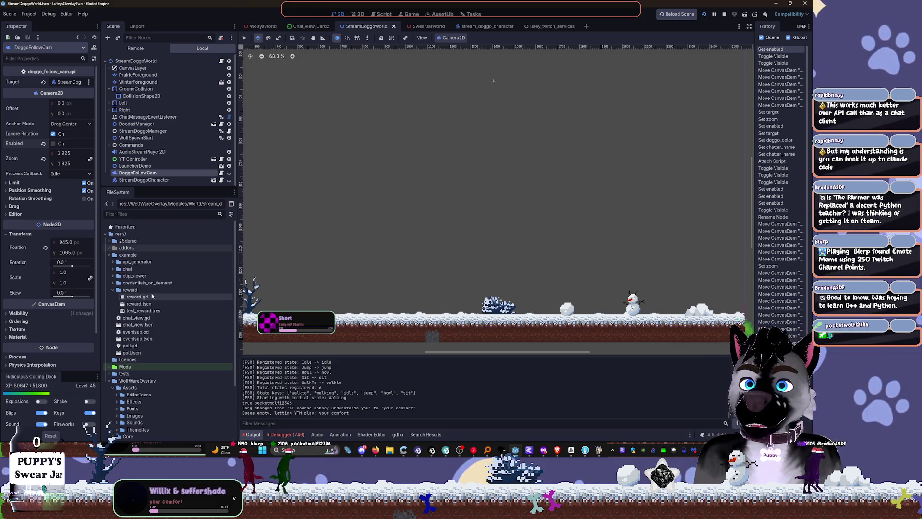
click(154, 311)
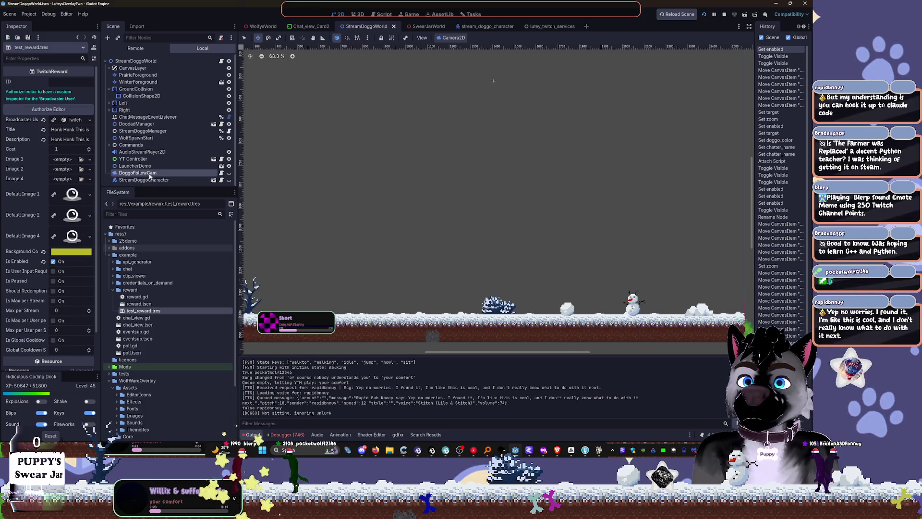
drag(100, 161, 129, 160)
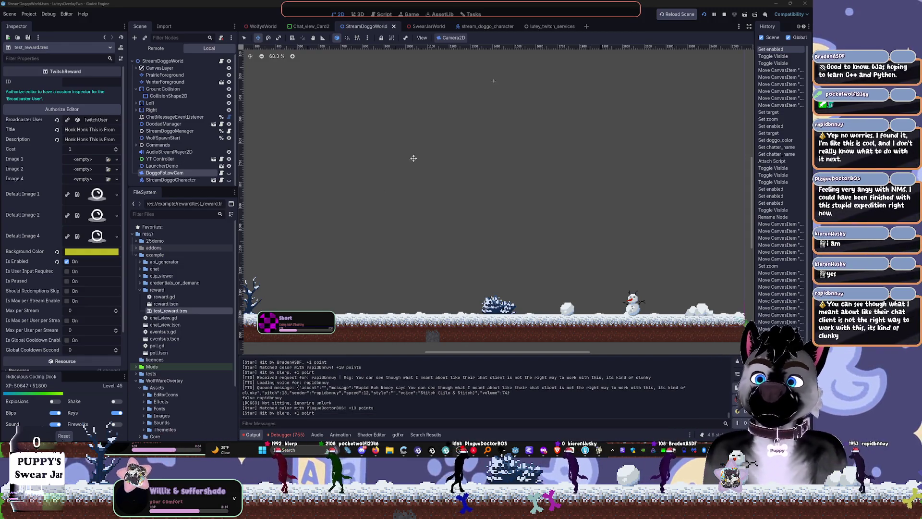
click(274, 27)
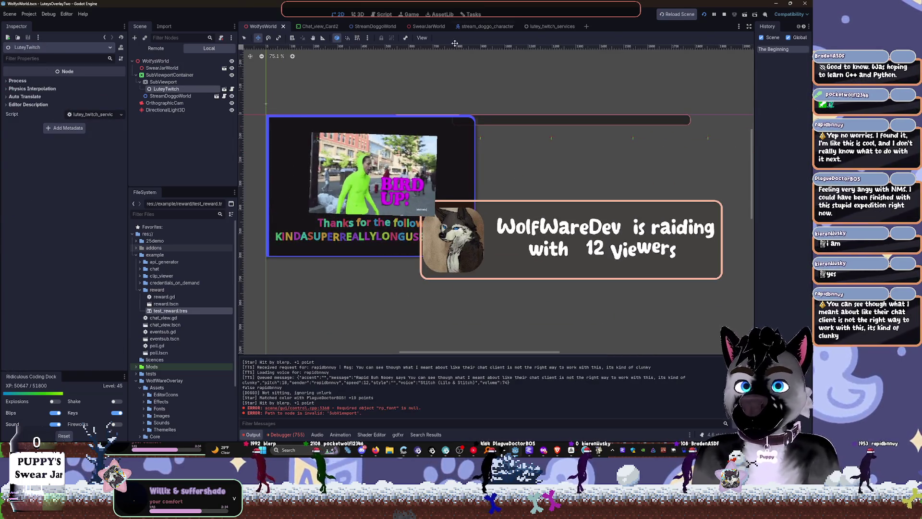
- Pass through the lutey_twitch_services tab to the stream_doggo_character scene with the Santa-hatted doggo
click(550, 26)
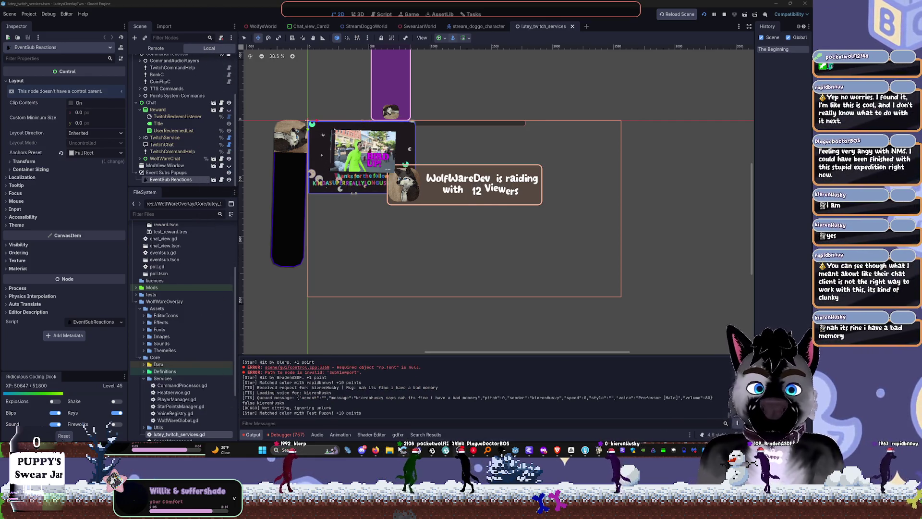
mouse_move(376, 451)
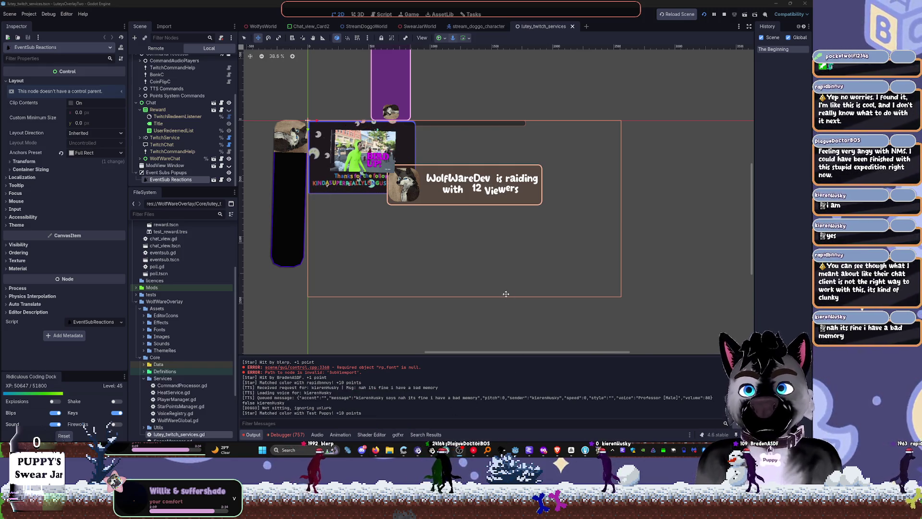
click(516, 450)
click(515, 450)
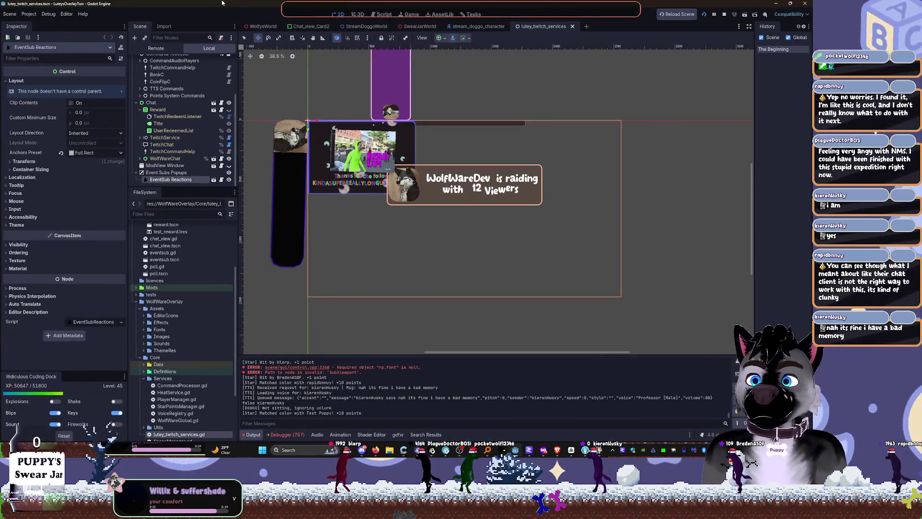
click(473, 27)
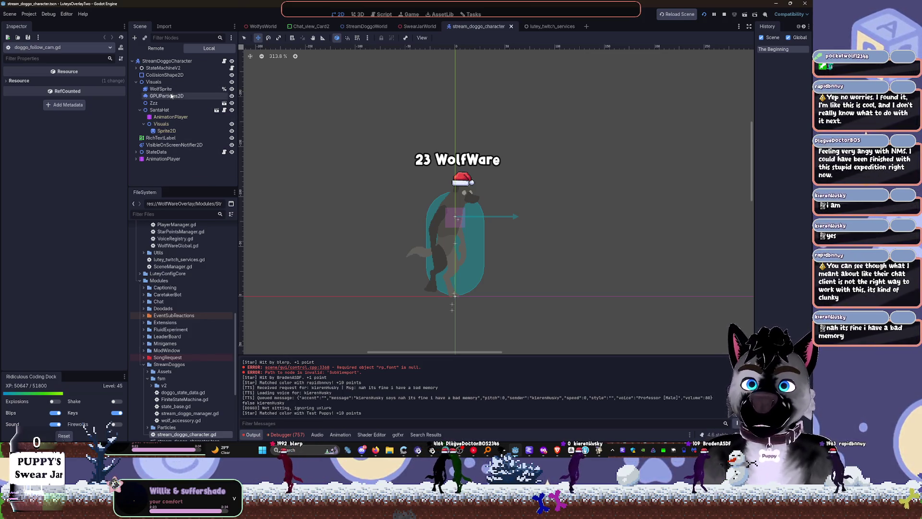
- Deselect WolfSprite and hide the SantaHat node so the doggo shows without its hat
click(205, 89)
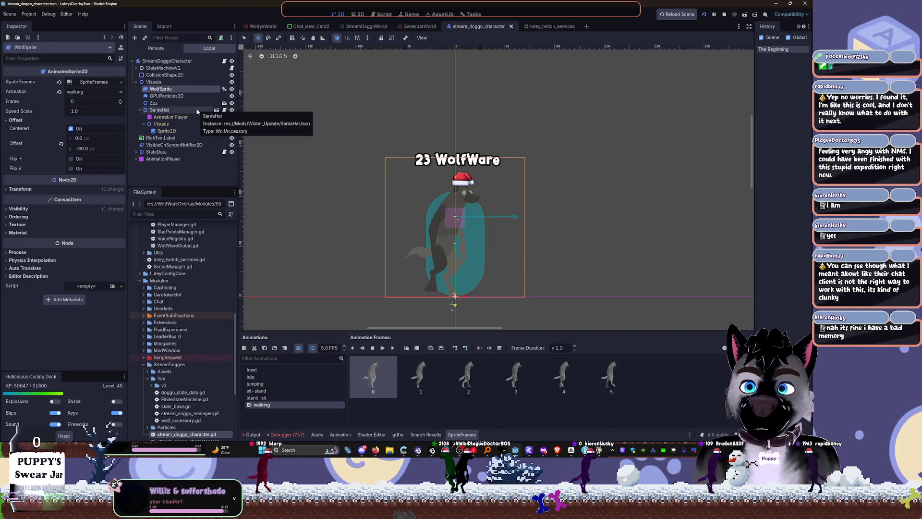
click(236, 110)
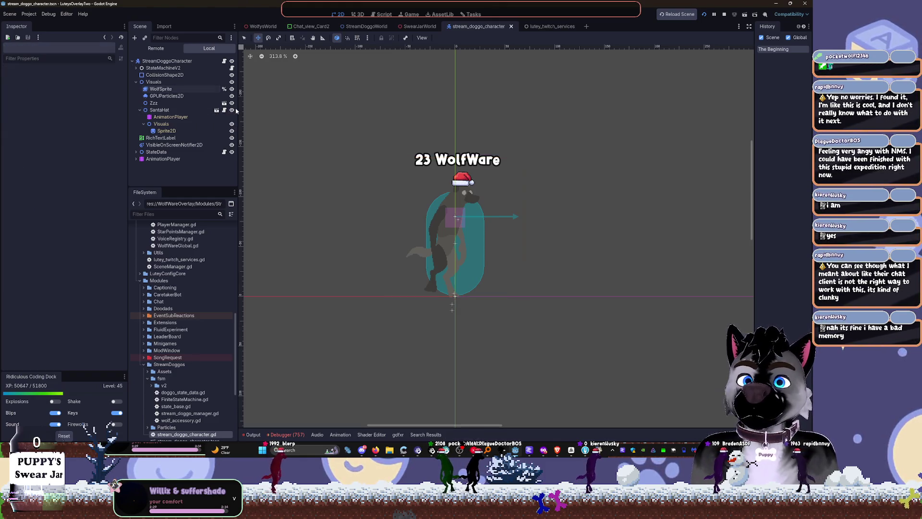
click(232, 110)
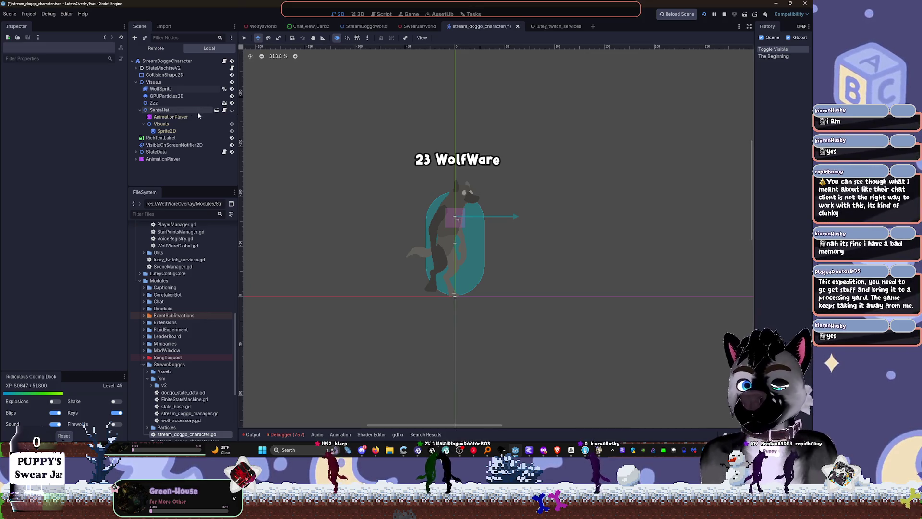
- Look through the SantaHat AnimationPlayer's animation list, then select the root AnimationPlayer
click(169, 120)
click(386, 357)
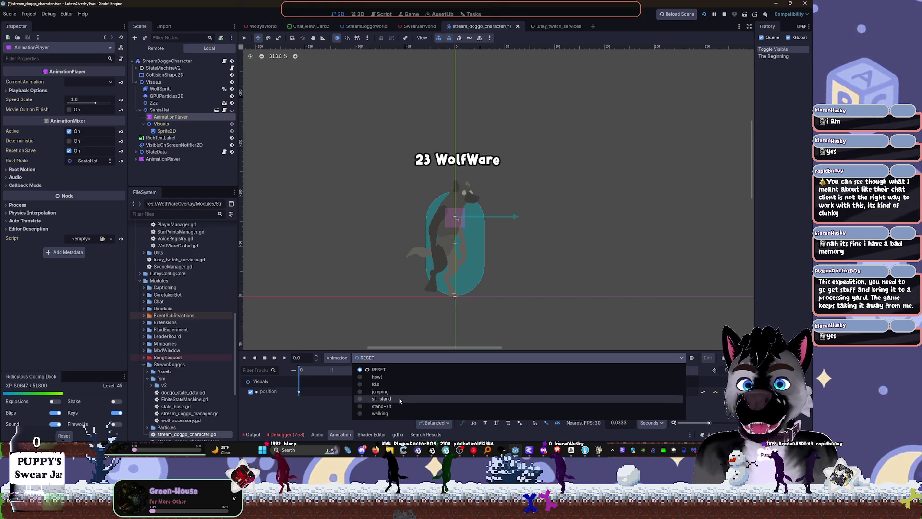
click(144, 165)
click(148, 162)
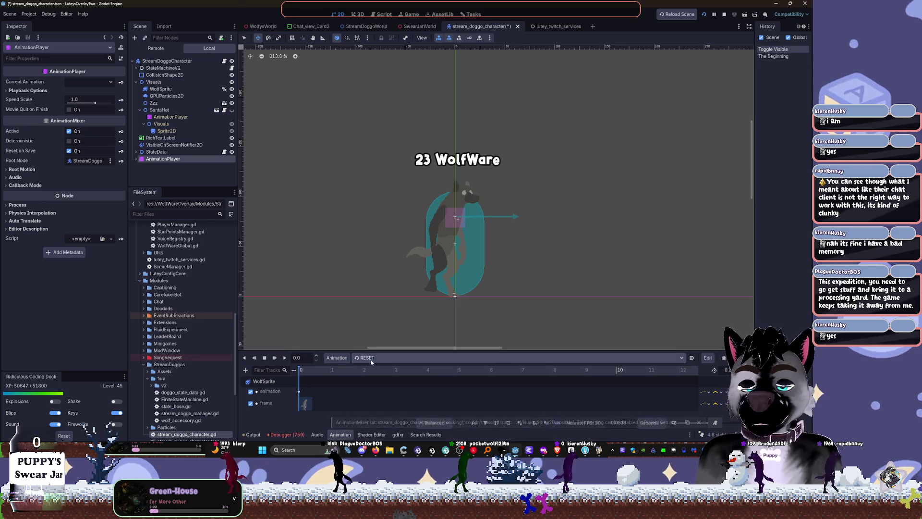
- Preview the hat's idle and jumping animations, scrubbing jumping, then reselect the main AnimationPlayer
click(183, 118)
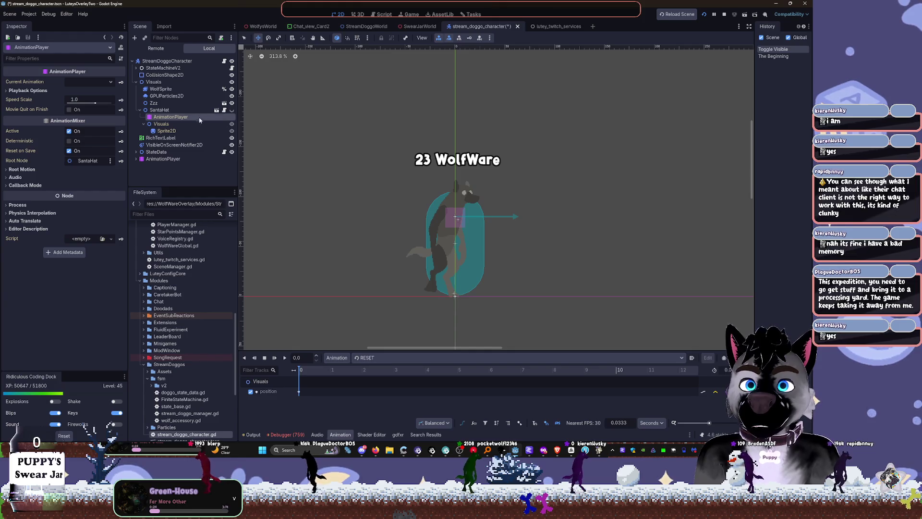
click(375, 358)
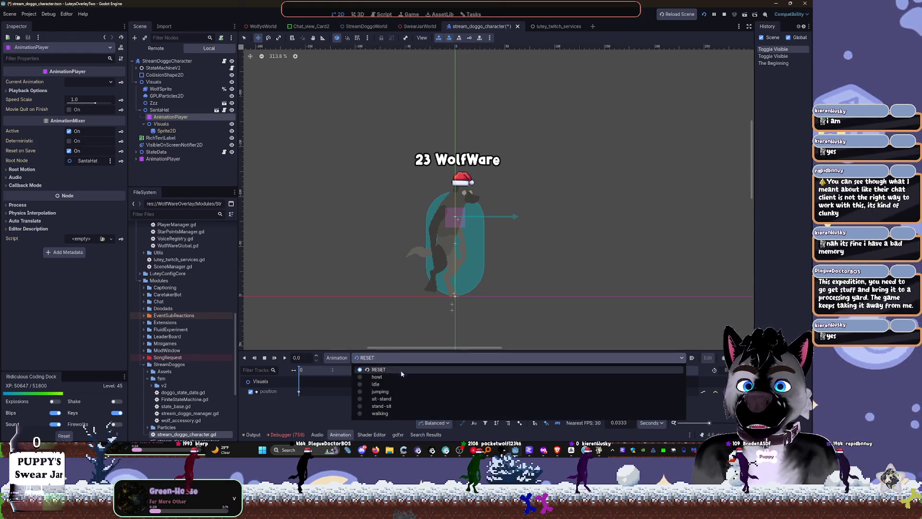
click(378, 388)
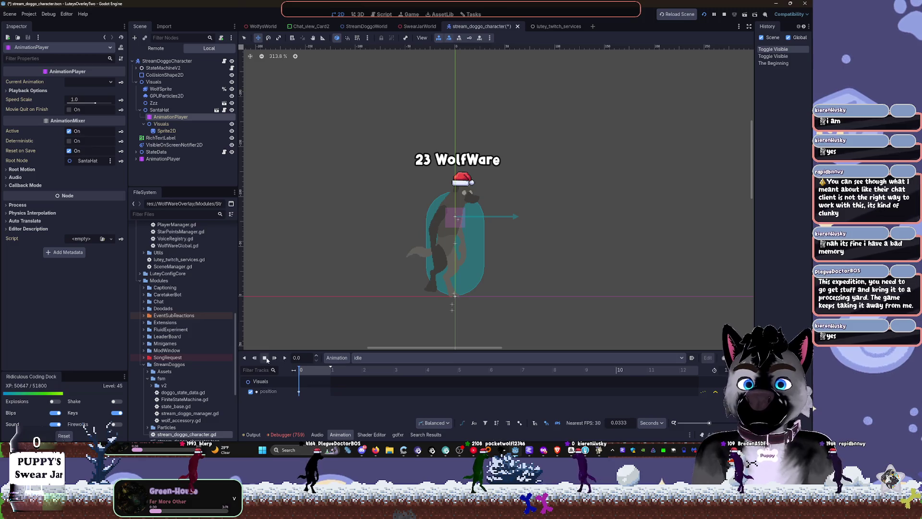
click(361, 358)
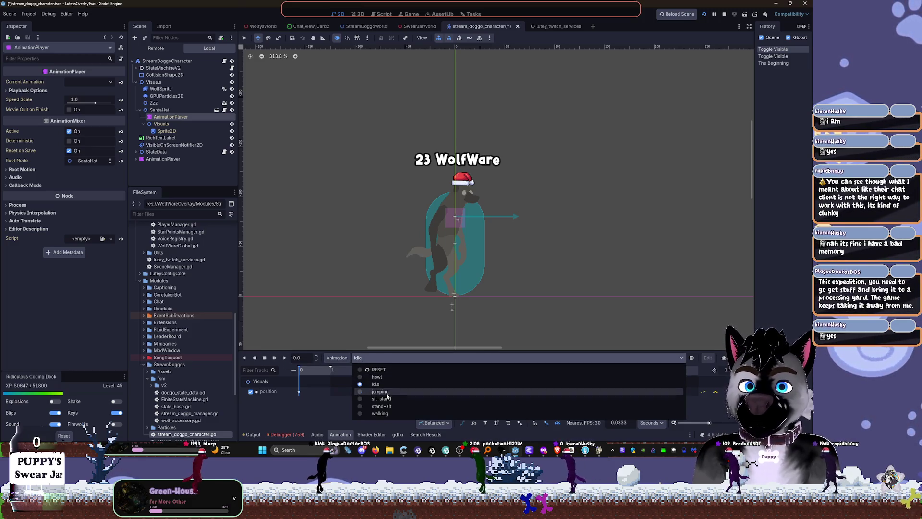
click(365, 397)
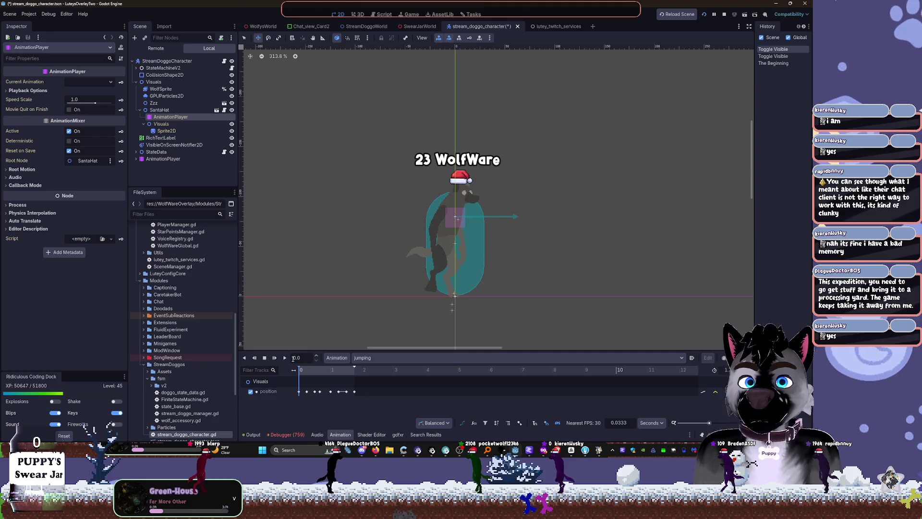
mouse_move(319, 375)
mouse_down()
mouse_move(330, 381)
mouse_move(316, 379)
mouse_up()
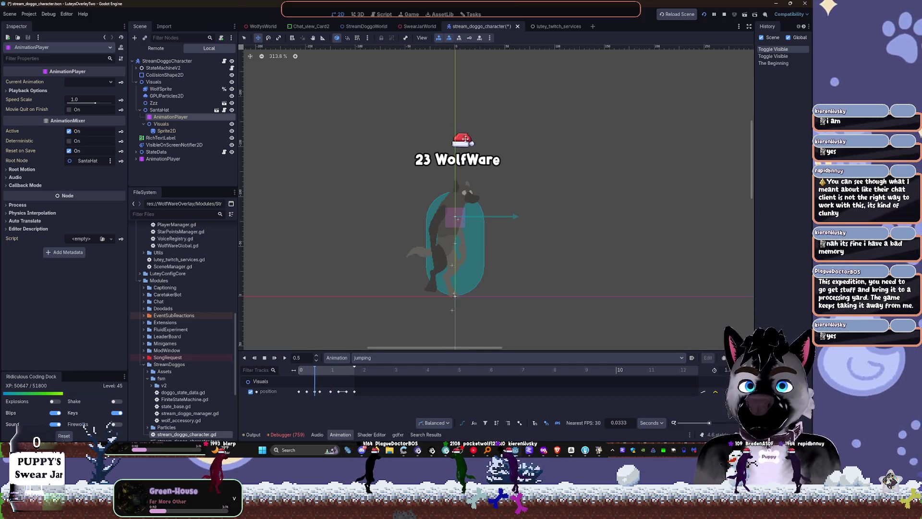
click(163, 158)
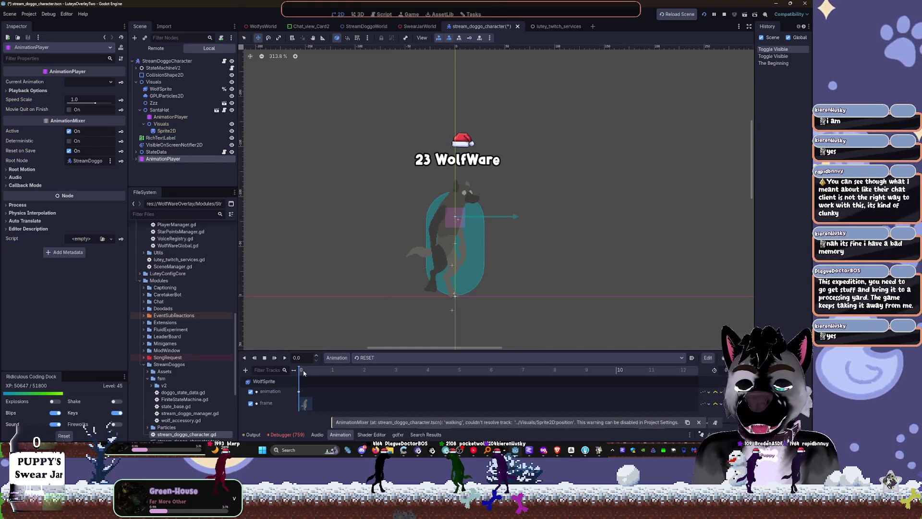
- Zoom the timeline and scrub the playhead through the character's jumping animation
scroll(317, 388, up, 5)
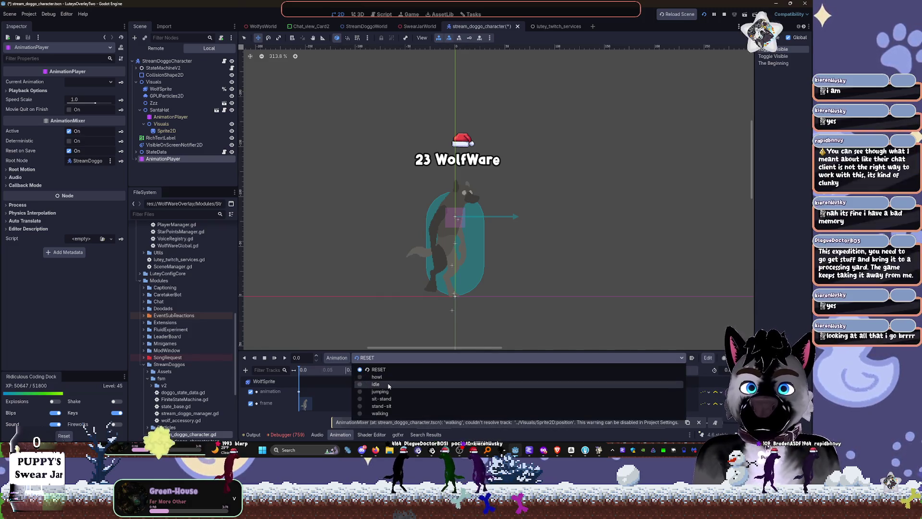
scroll(351, 395, down, 2)
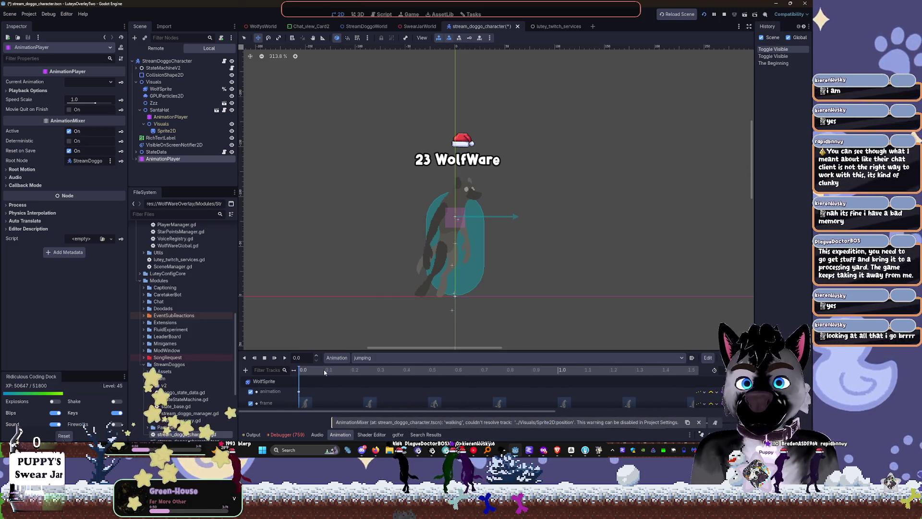
scroll(321, 376, down, 1)
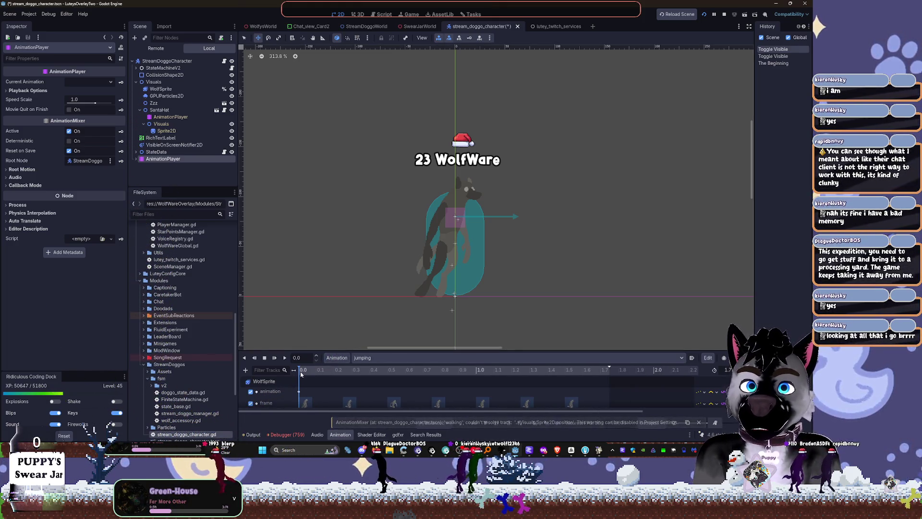
click(303, 372)
mouse_move(304, 373)
mouse_down()
mouse_move(405, 367)
mouse_move(390, 369)
mouse_up()
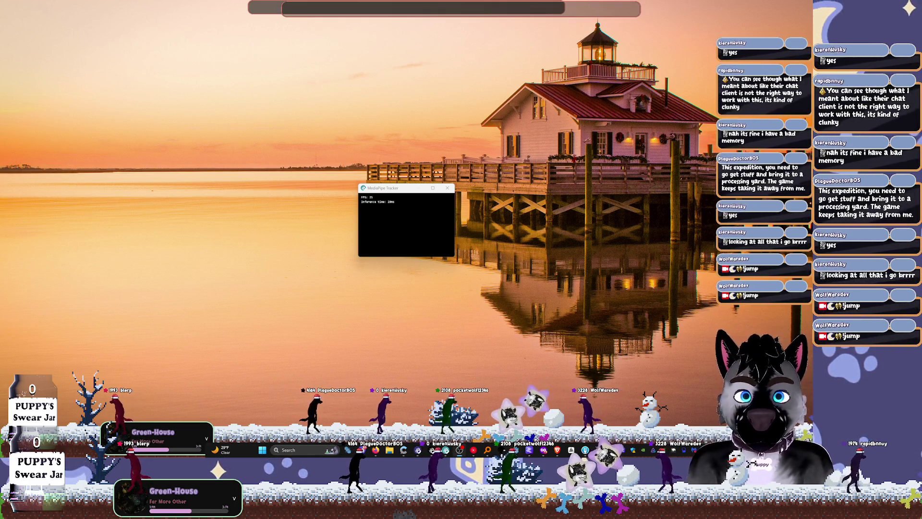
- Enlarge the Animation panel, select SantaHat, and load the 2.5-second howl animation
click(515, 450)
scroll(523, 282, down, 3)
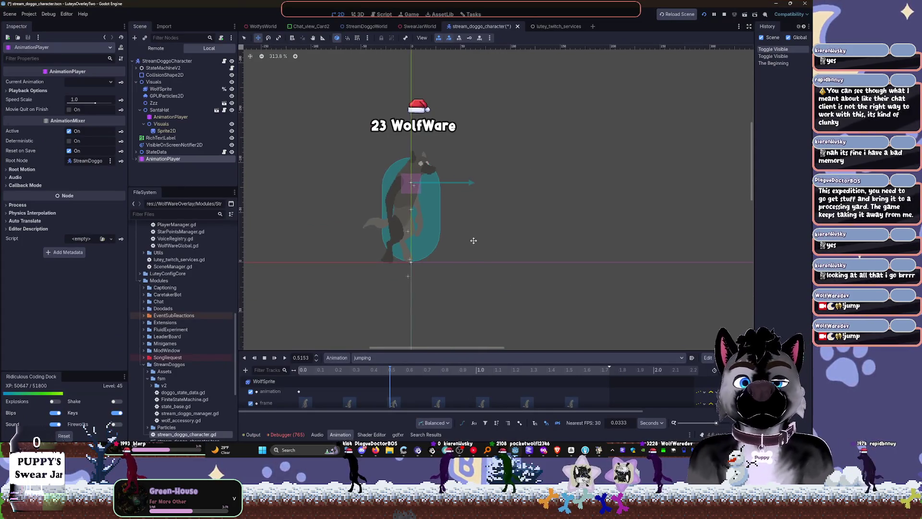
drag(411, 351, 409, 301)
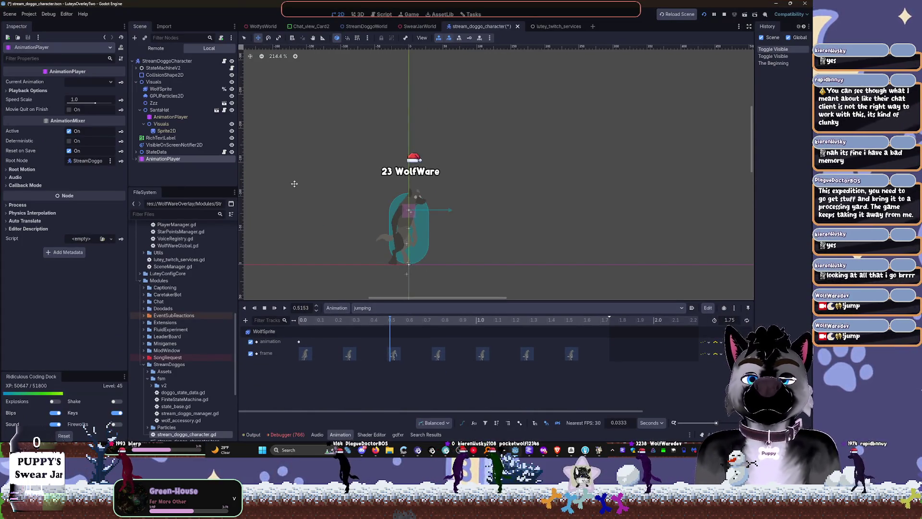
click(192, 110)
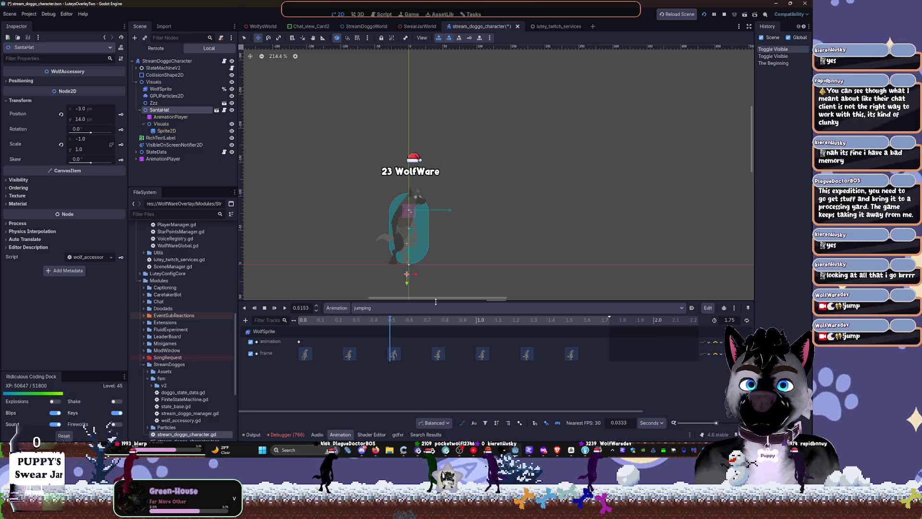
scroll(427, 289, up, 3)
click(370, 308)
click(367, 331)
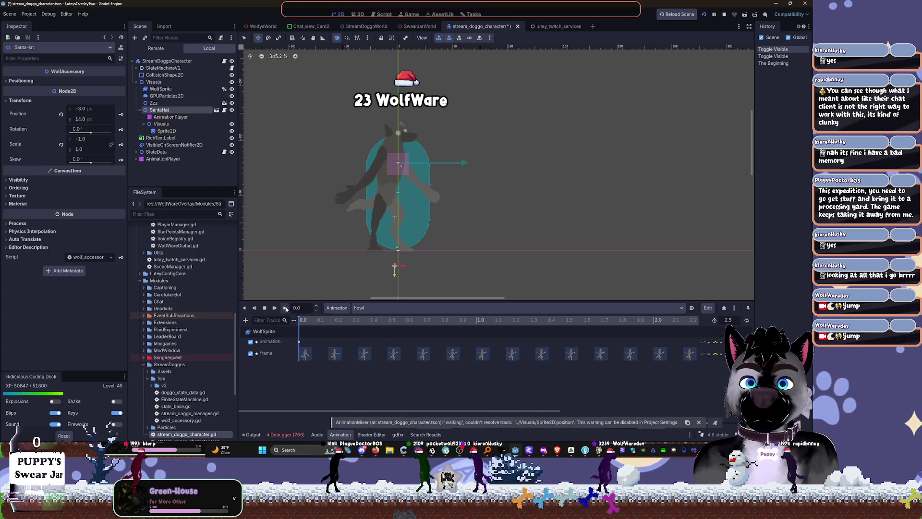
- Load and play the walking animation, zooming the viewport, then switch to lutey_twitch_services
click(374, 308)
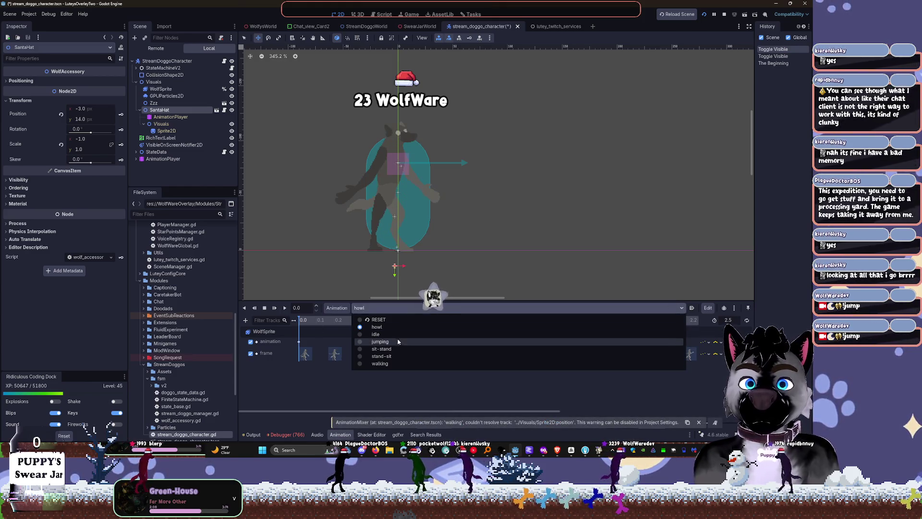
click(379, 363)
click(284, 309)
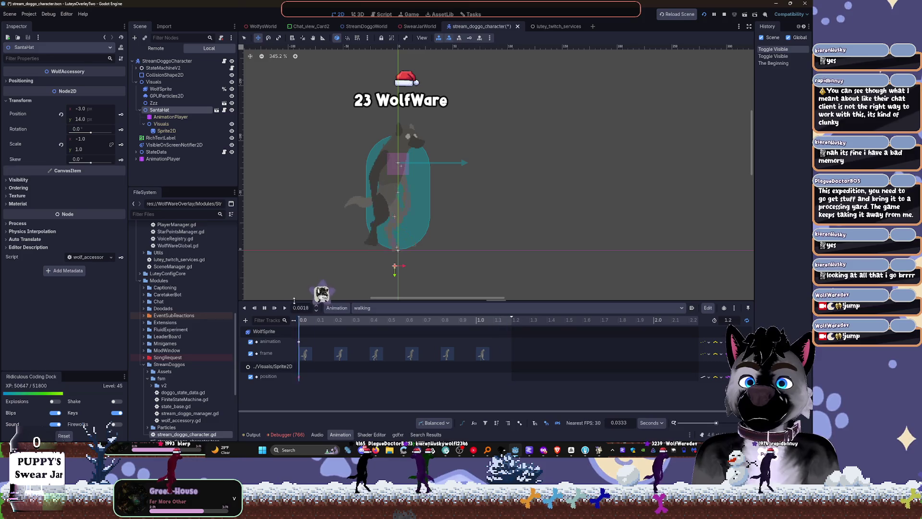
scroll(377, 181, up, 5)
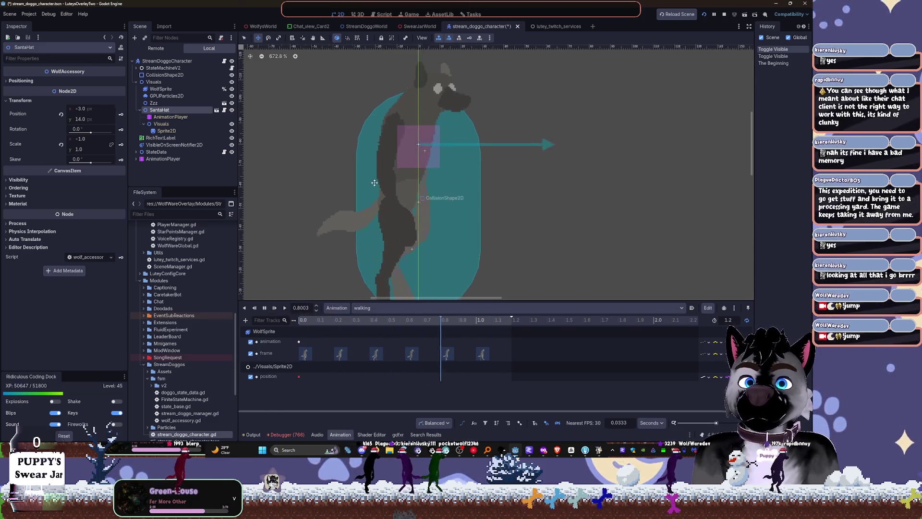
scroll(345, 186, down, 2)
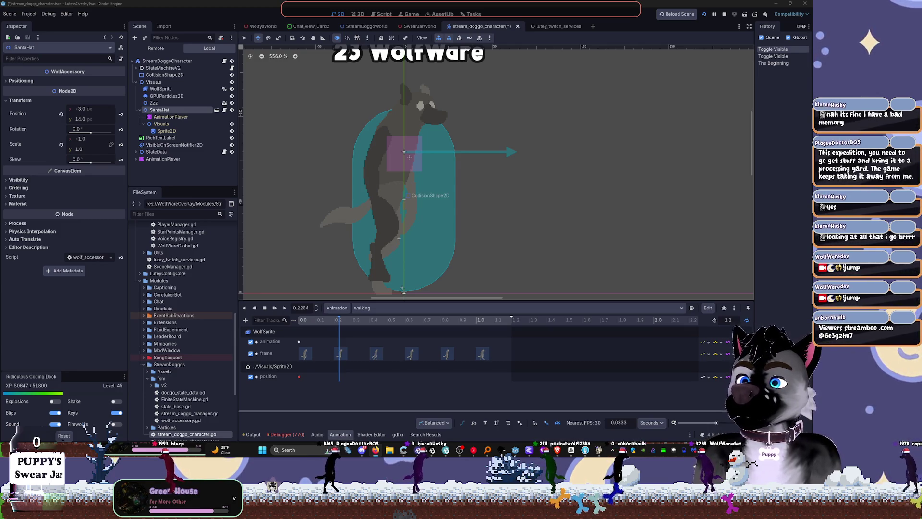
click(550, 27)
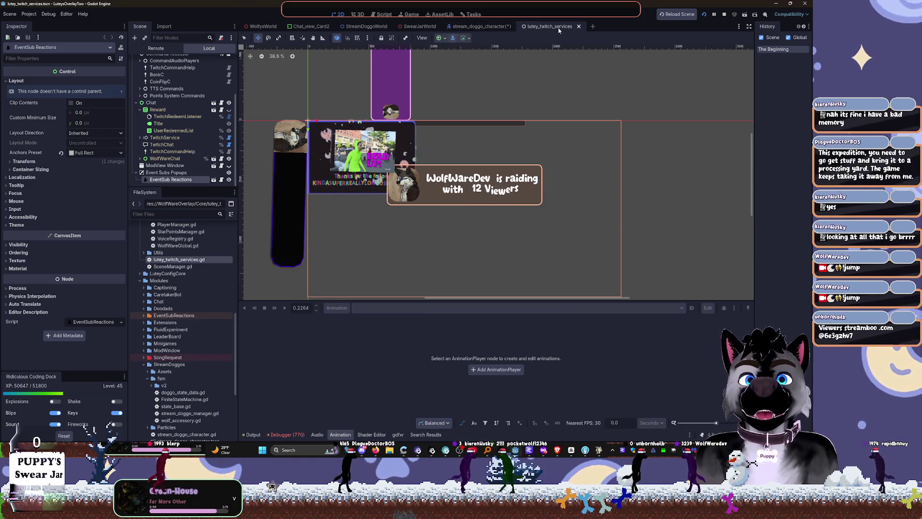
- Close lutey_twitch_services and stream_doggo_character with Don't Save, then switch to the browser
key(ctrl+shift+w)
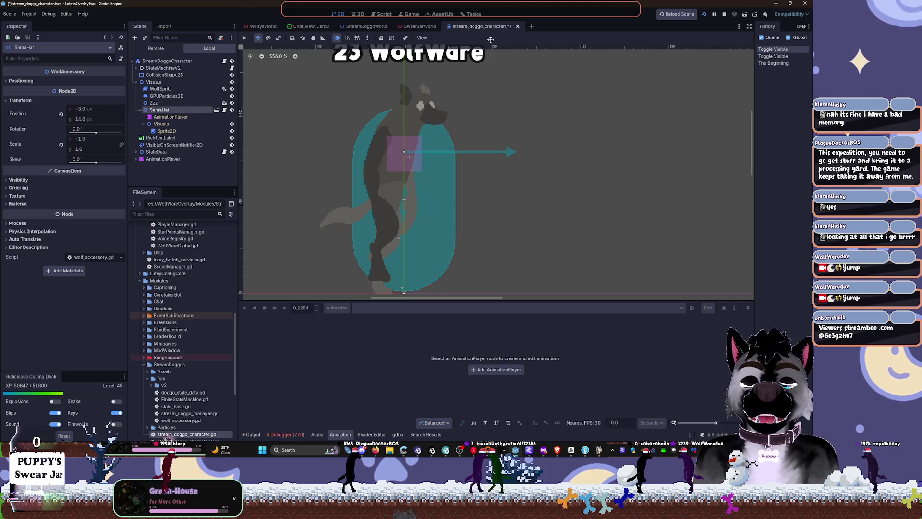
scroll(503, 121, down, 1)
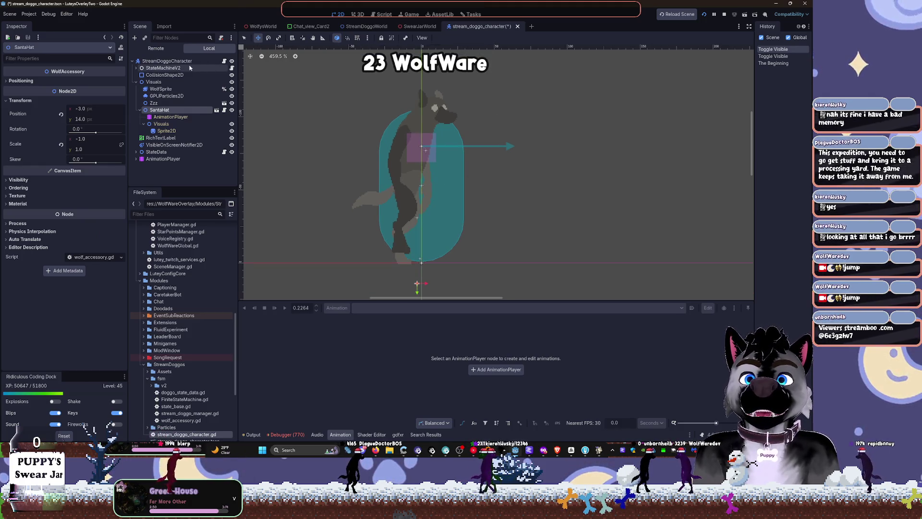
click(136, 82)
middle_click(444, 31)
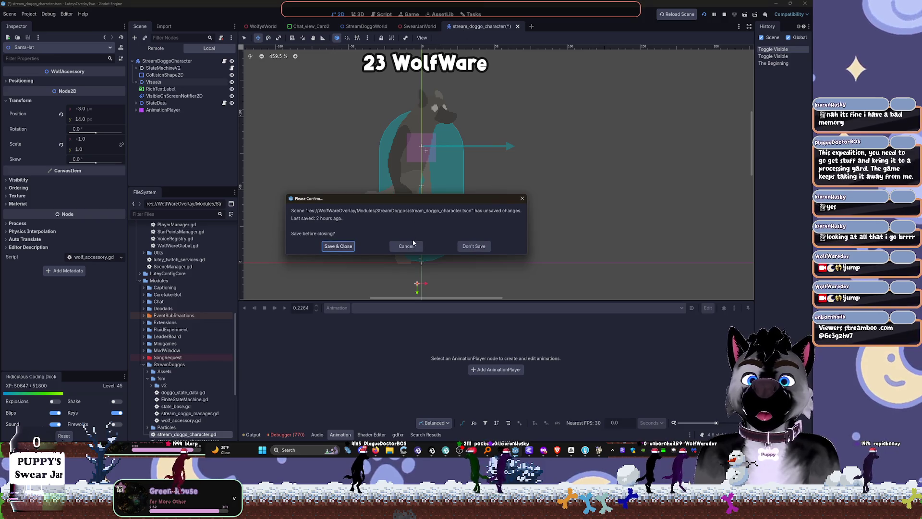
click(469, 247)
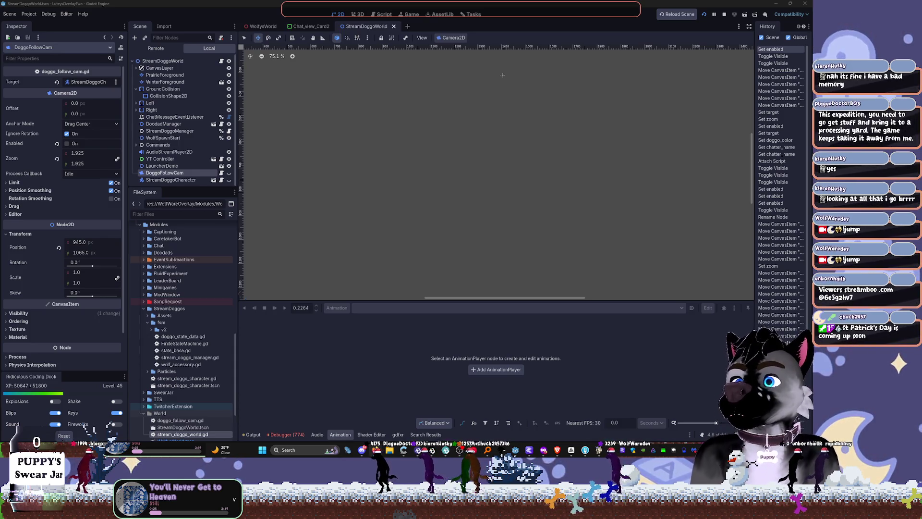
key(alt+Tab)
double_click(386, 82)
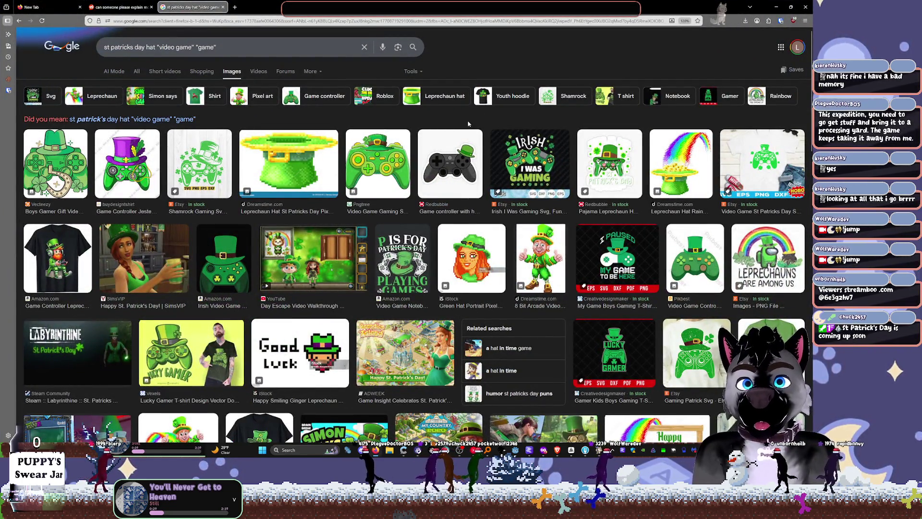
scroll(414, 176, down, 3)
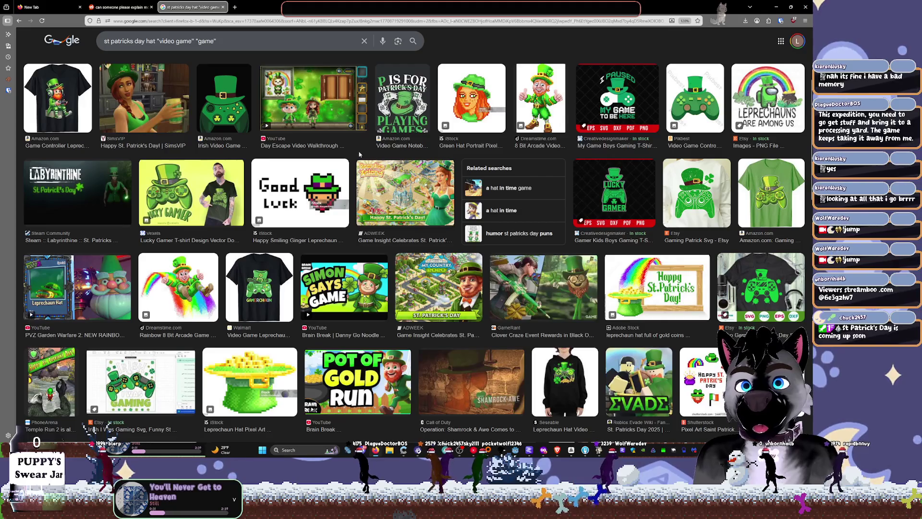
scroll(350, 156, up, 3)
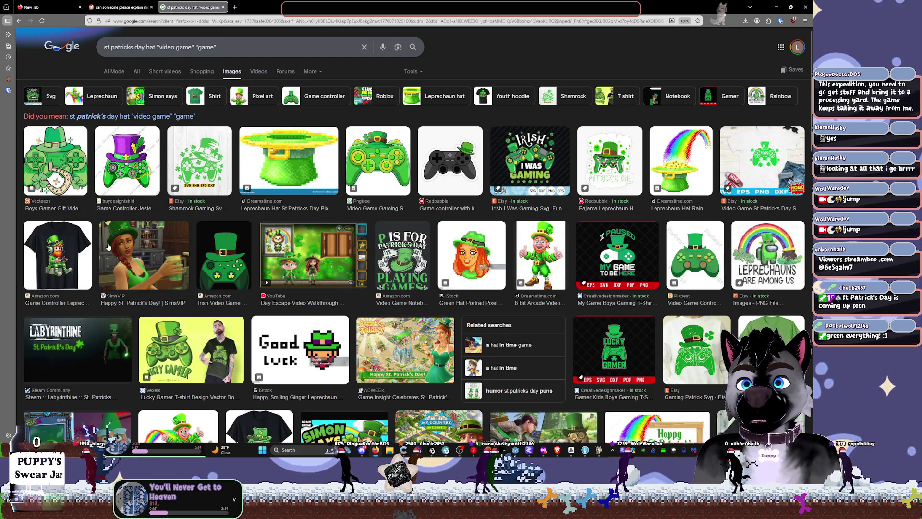
scroll(110, 226, down, 2)
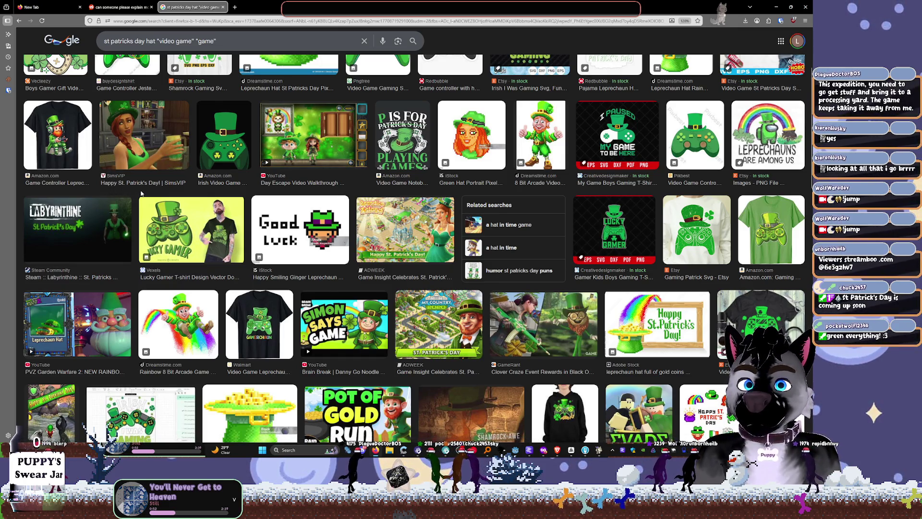
scroll(217, 195, down, 5)
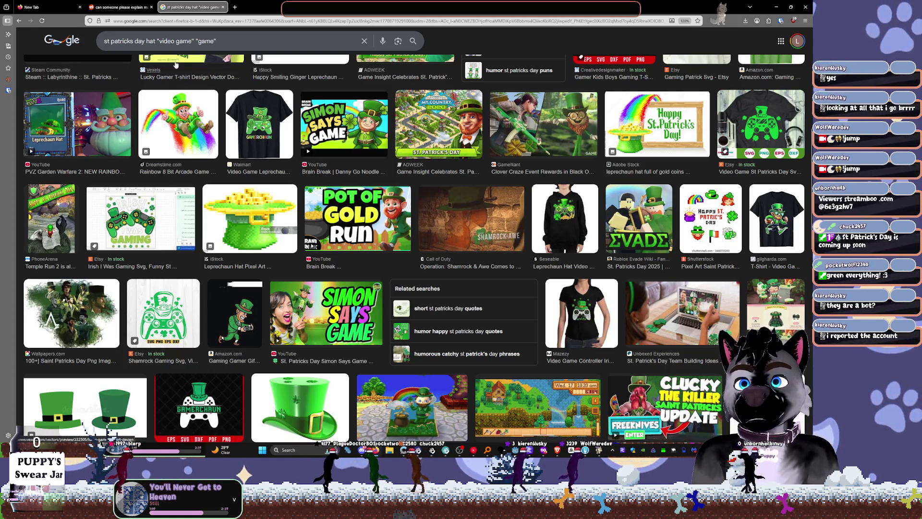
scroll(165, 244, down, 3)
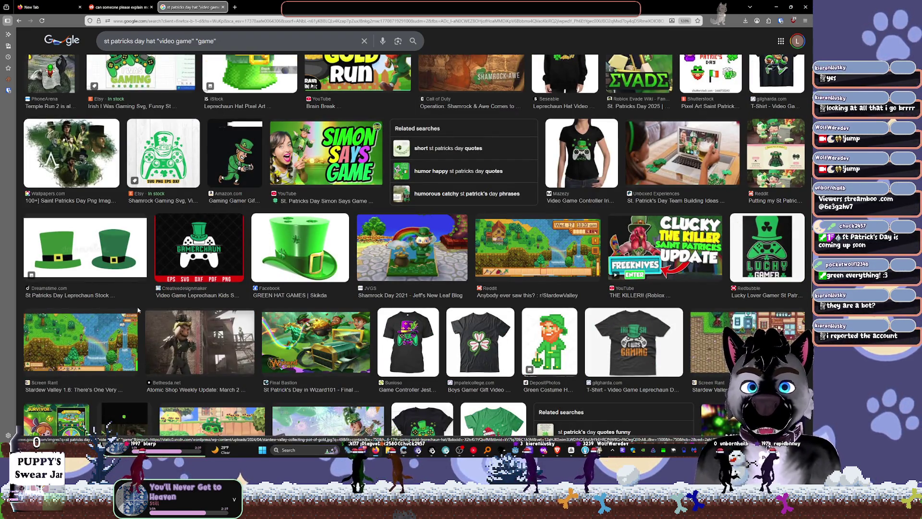
scroll(141, 301, down, 1)
scroll(140, 263, down, 3)
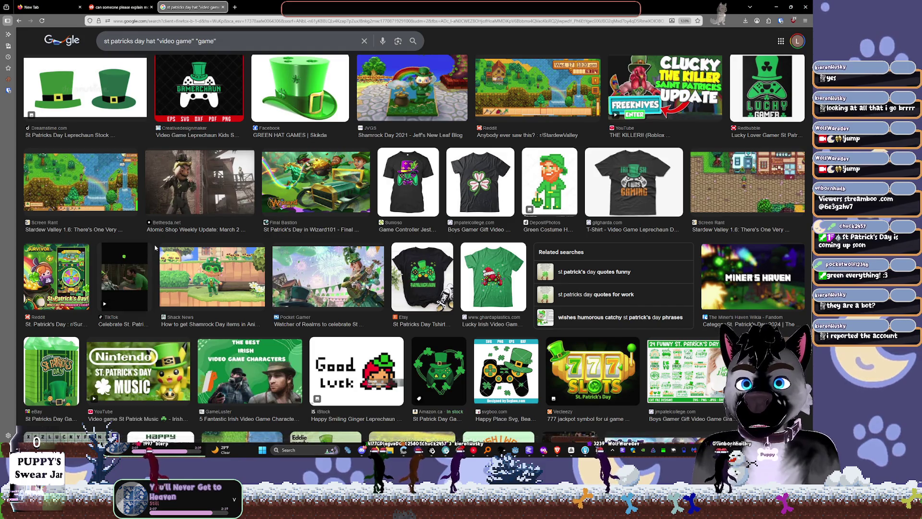
scroll(152, 251, down, 4)
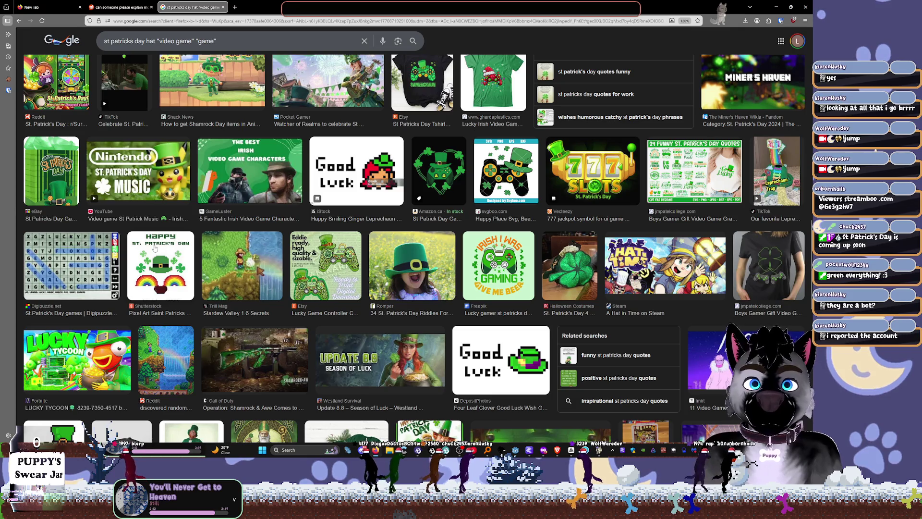
scroll(155, 248, down, 10)
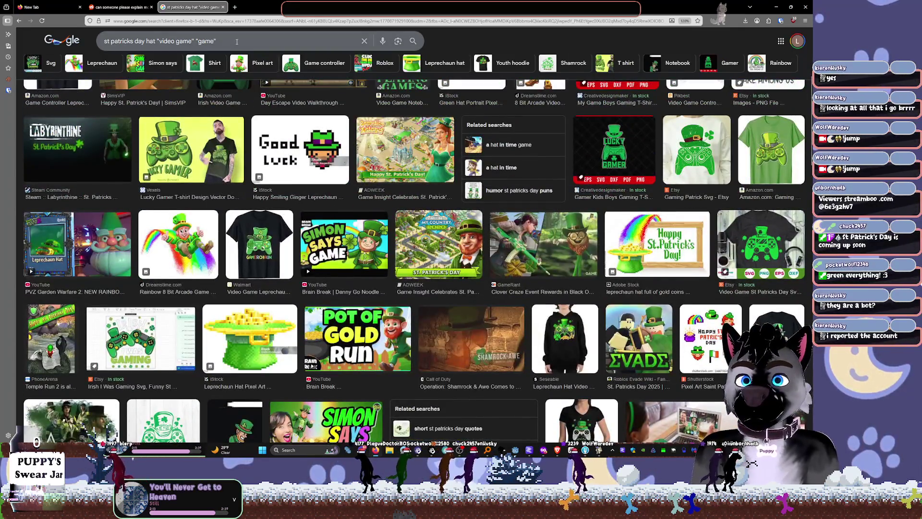
click(159, 41)
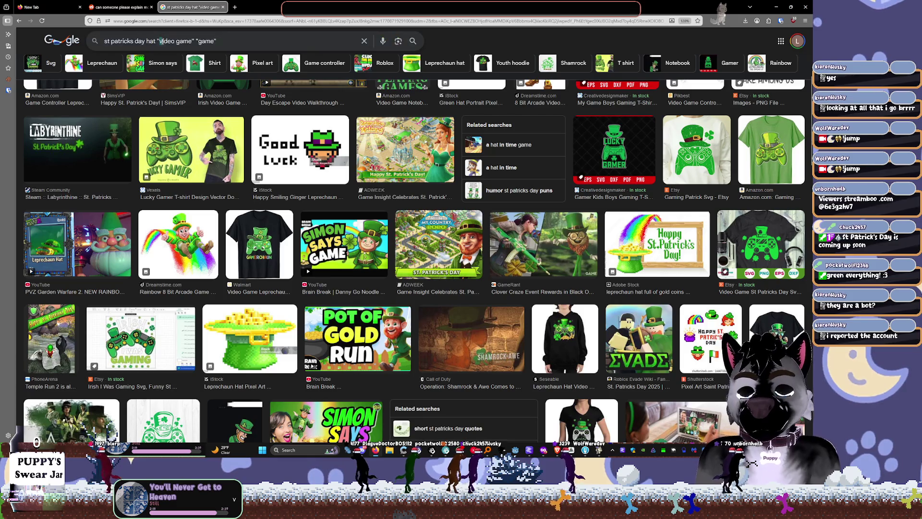
- Change the query to st patricks day hat "pixel art" and run the image search
key(shift+End)
text(pixel)
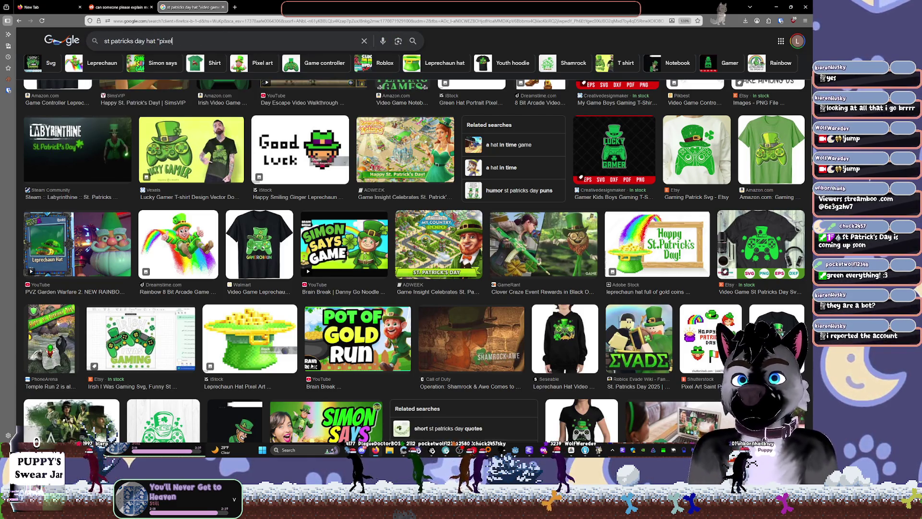
click(159, 41)
key(BackSpace)
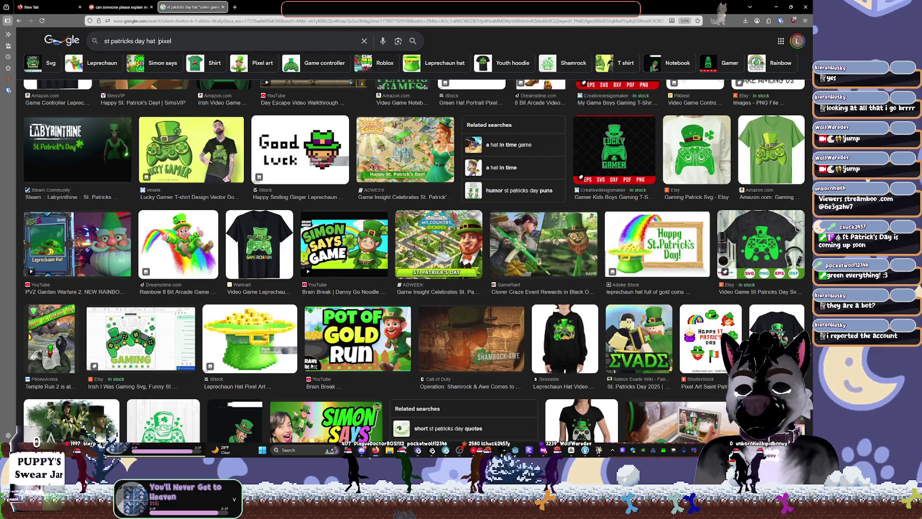
text(")
key(End)
text(ar)
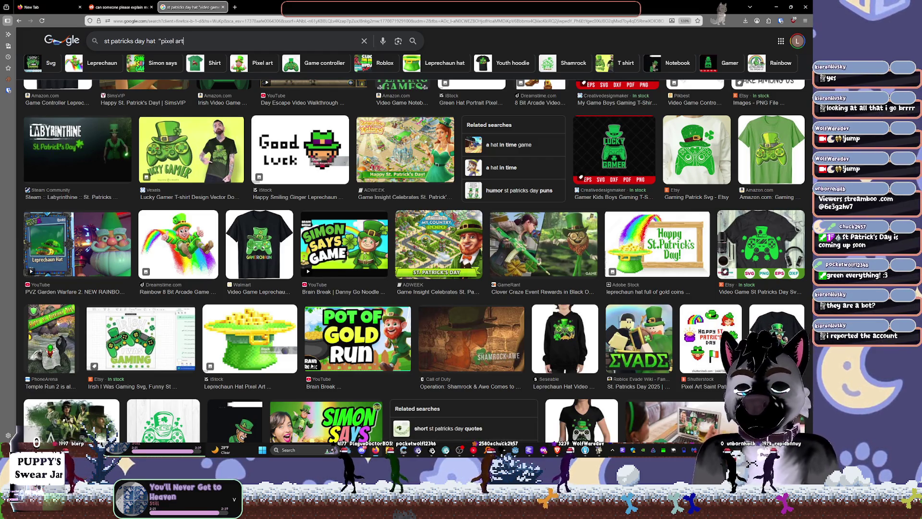
key(Return)
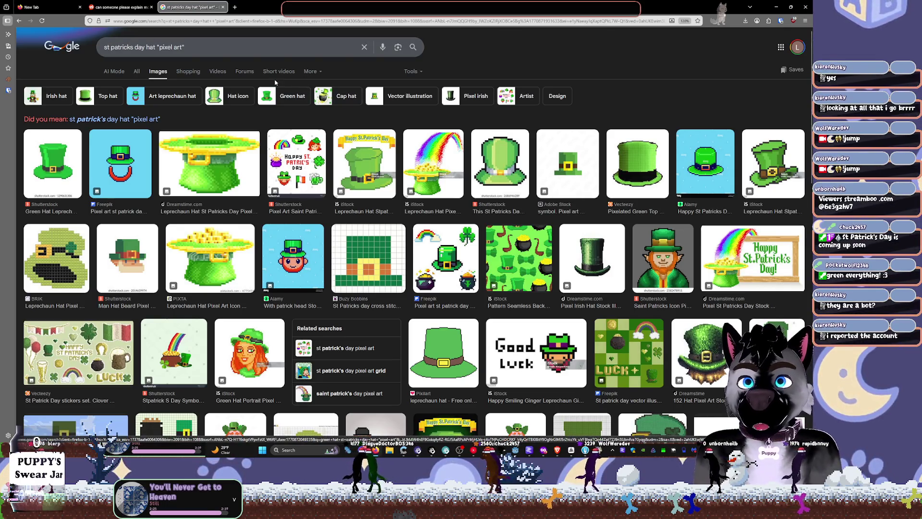
- Try adding MIT to the query, then go back to the pixel art results
click(245, 50)
text(MIT)
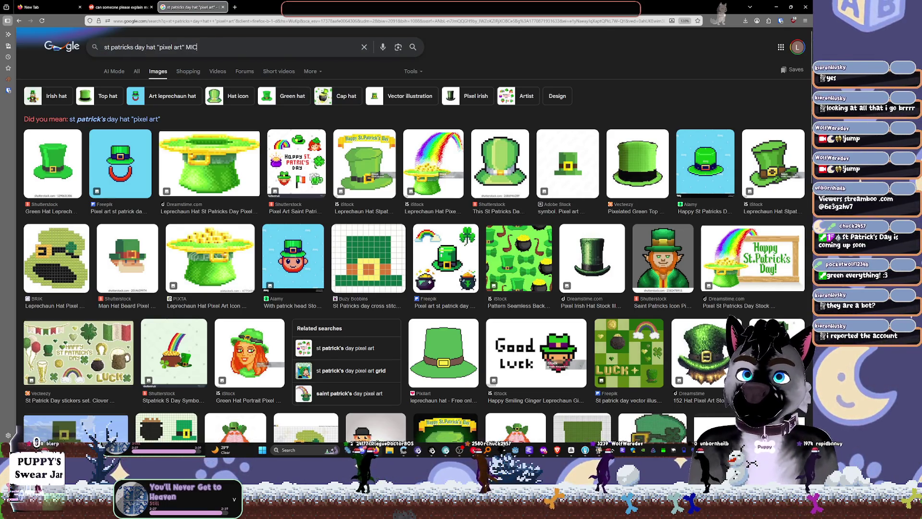
key(Return)
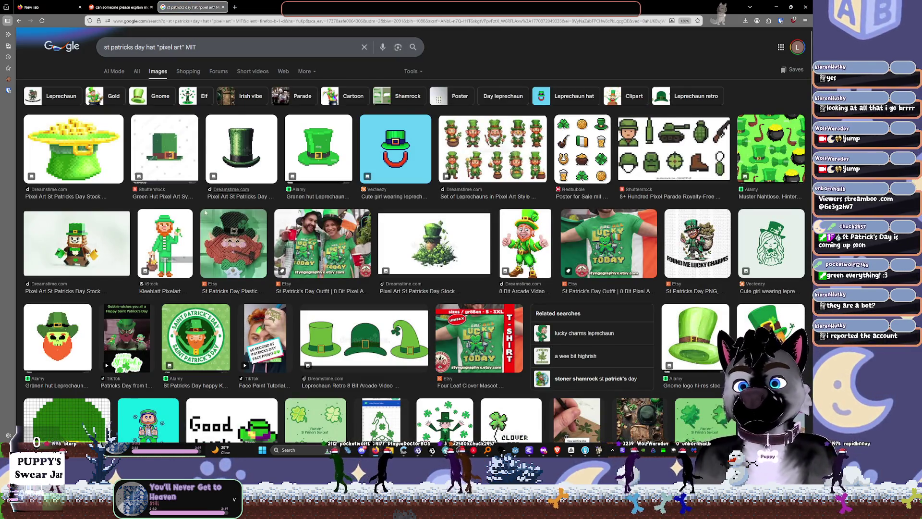
scroll(196, 224, down, 3)
scroll(196, 223, down, 3)
key(alt+Left)
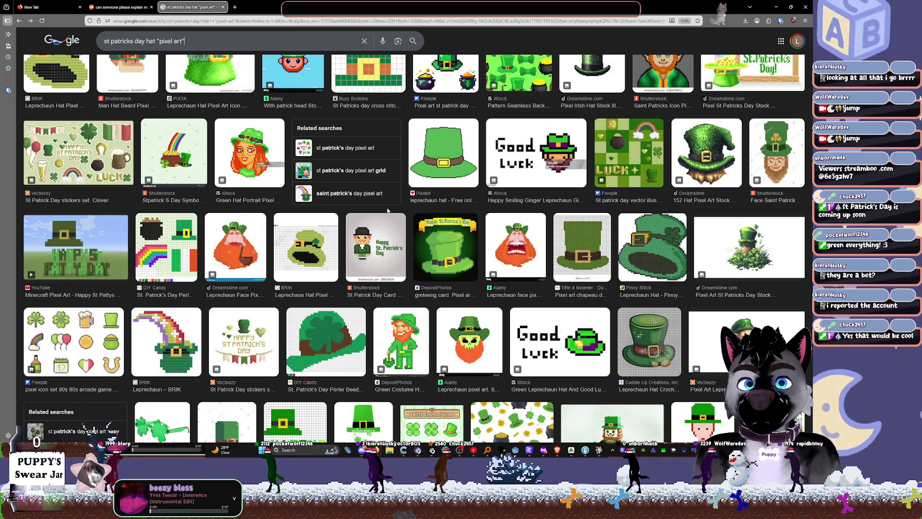
click(299, 21)
- Search Google for 'itchio st patricks day' and open itch.io's st-patricks-day tag page
text(itchio st pat)
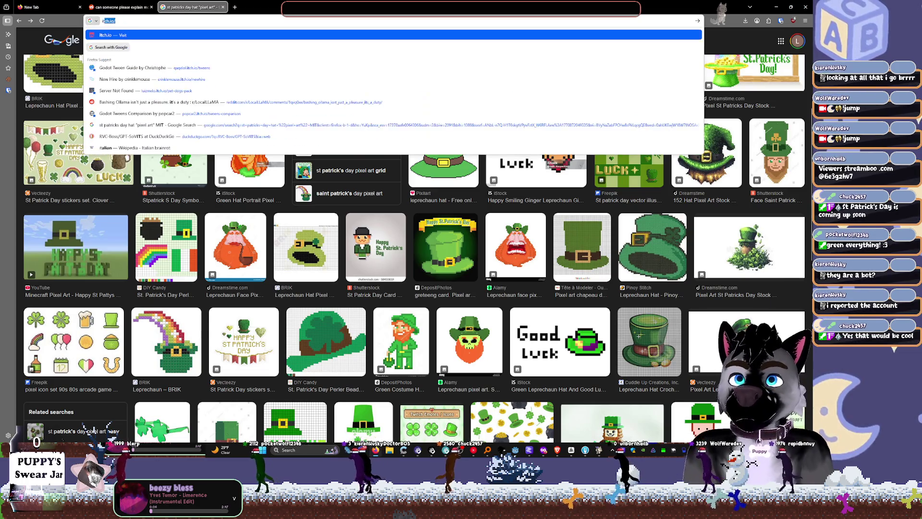
text(ricks day)
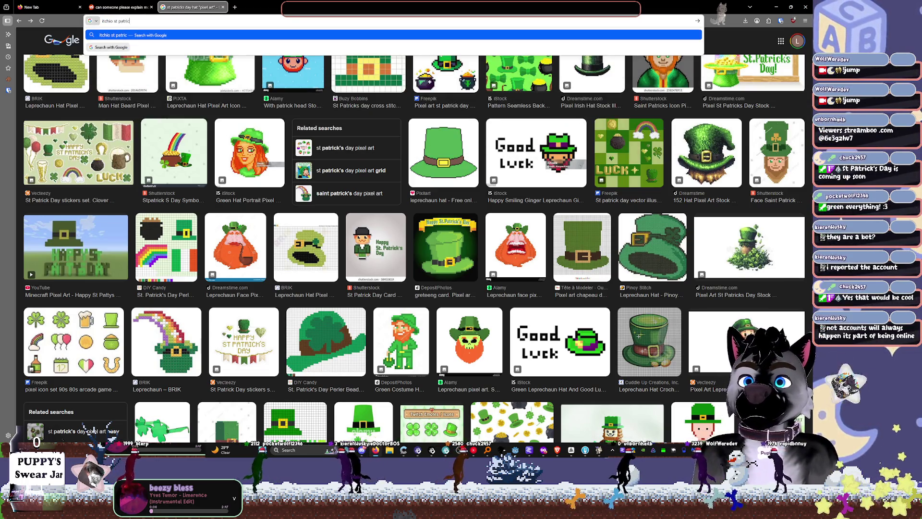
key(Return)
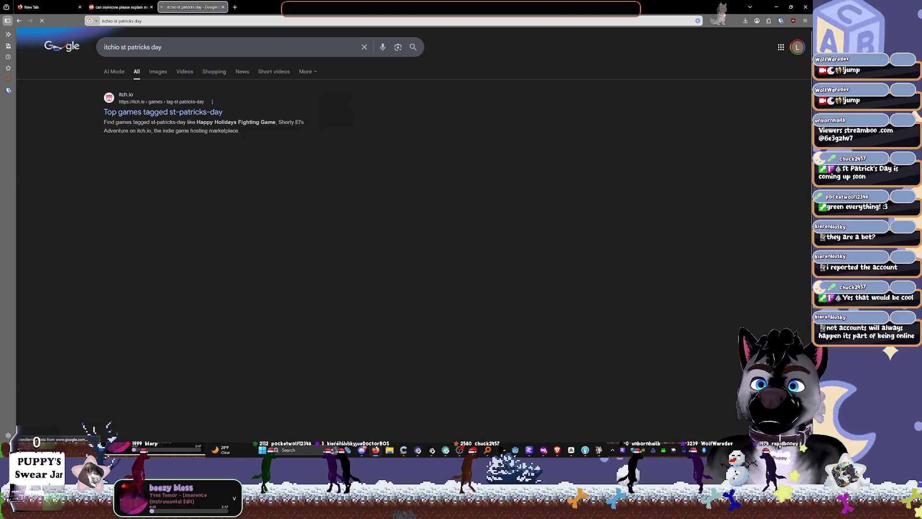
click(182, 112)
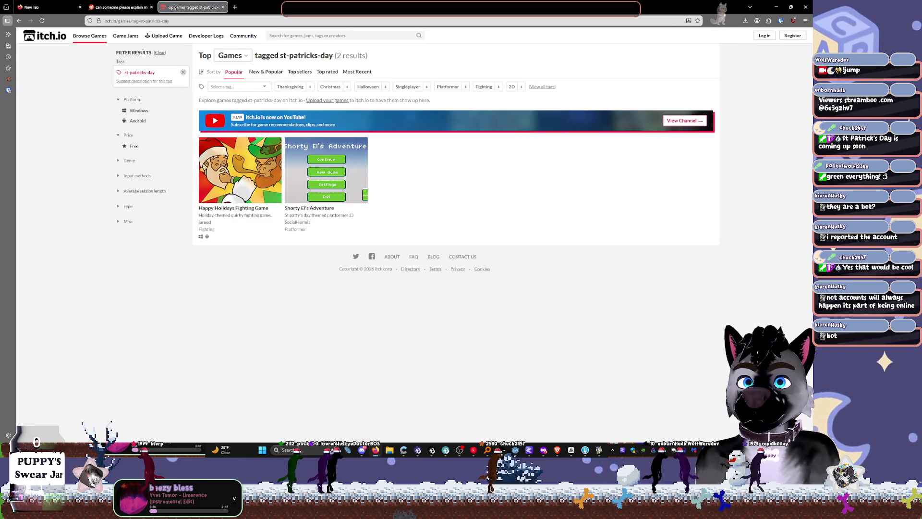
- Browse itch.io Game assets, try a 'st. patricks day' tag filter, then return unfiltered
click(89, 36)
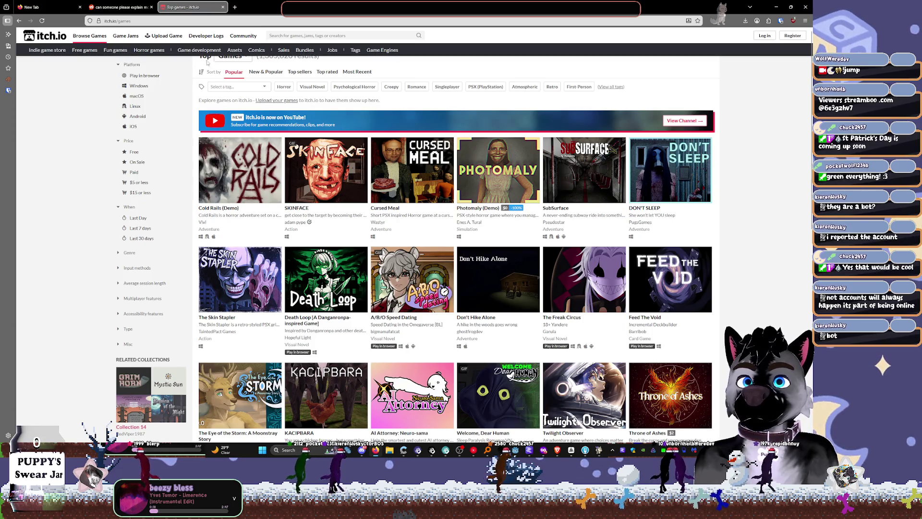
click(235, 50)
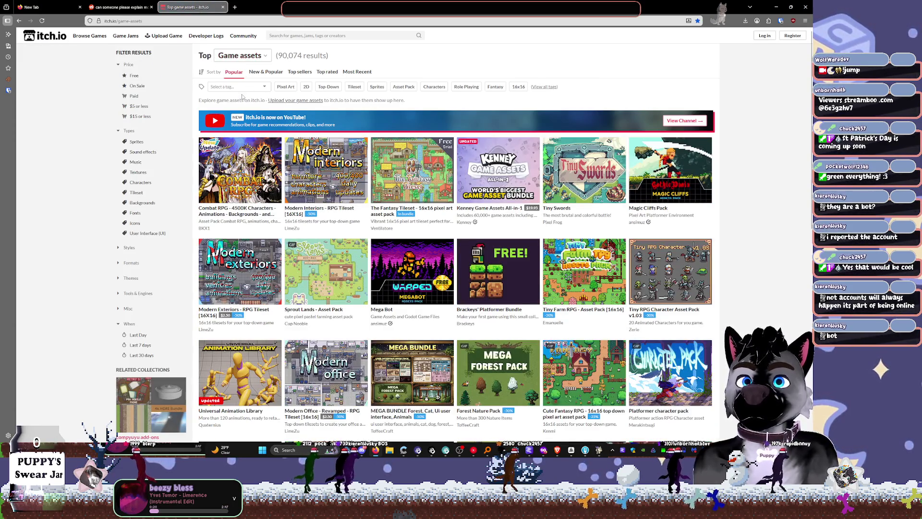
click(237, 87)
text(st. patricks day)
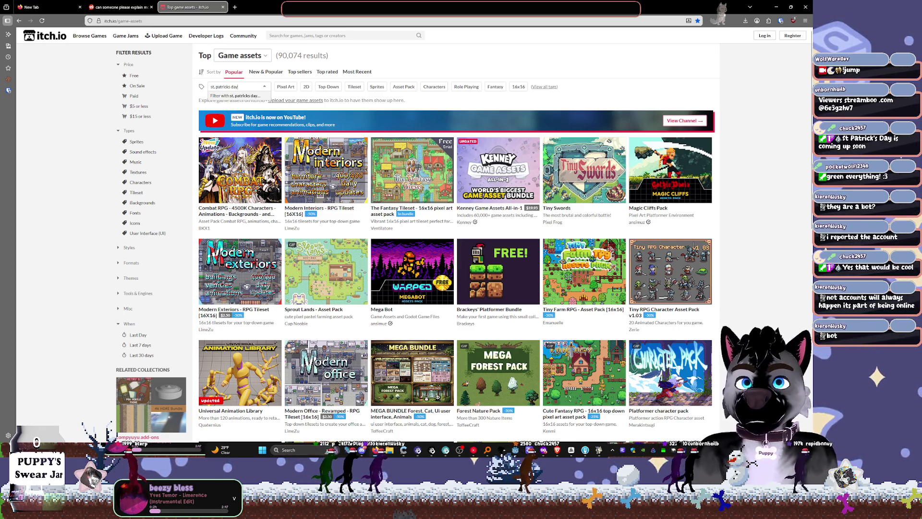
key(Return)
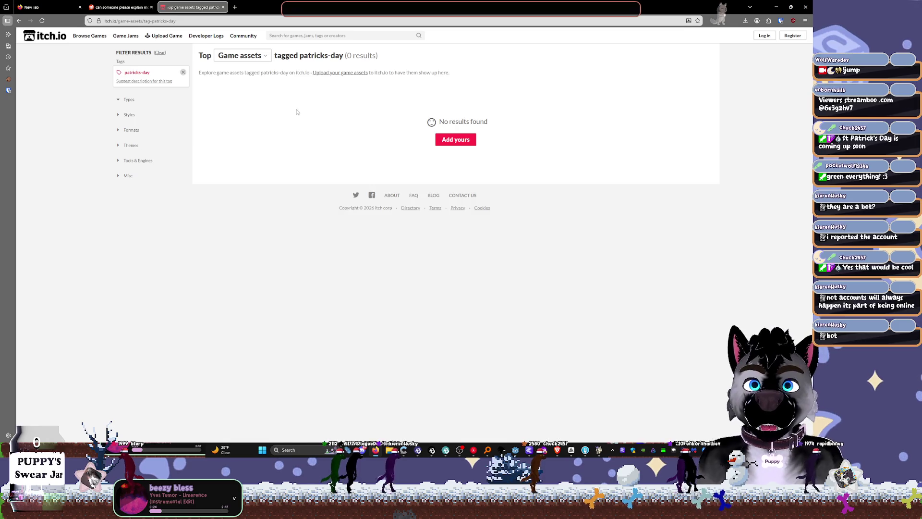
key(alt+Left)
- Search itch.io for 'st patricks day', check Game assets, then return to Everything
click(305, 35)
text(st patricks day)
key(Return)
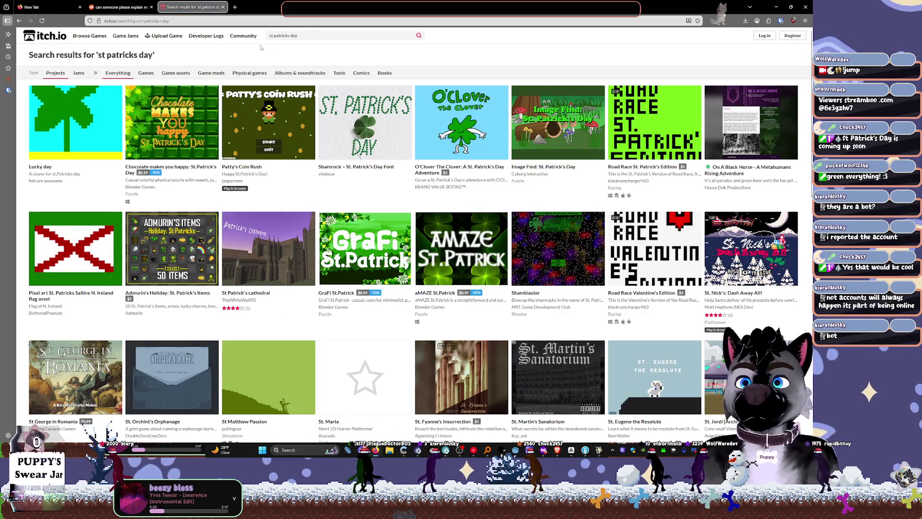
click(176, 72)
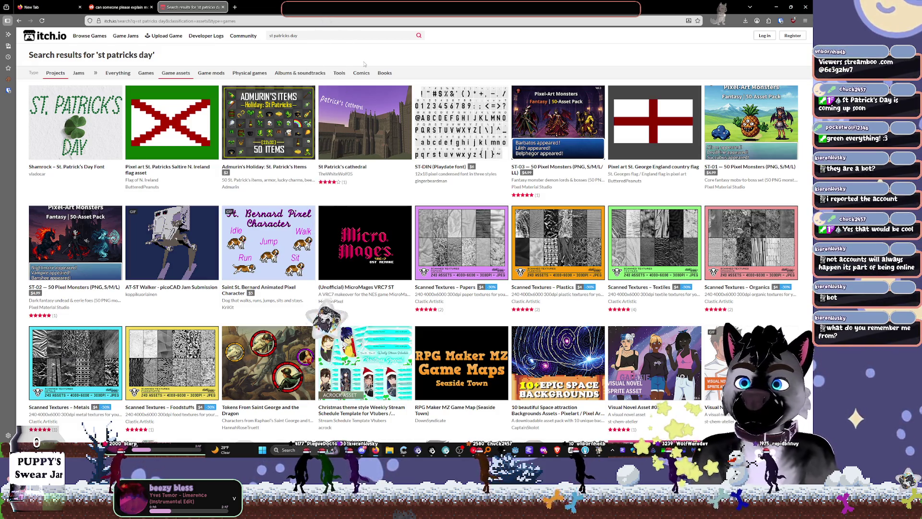
key(alt+Left)
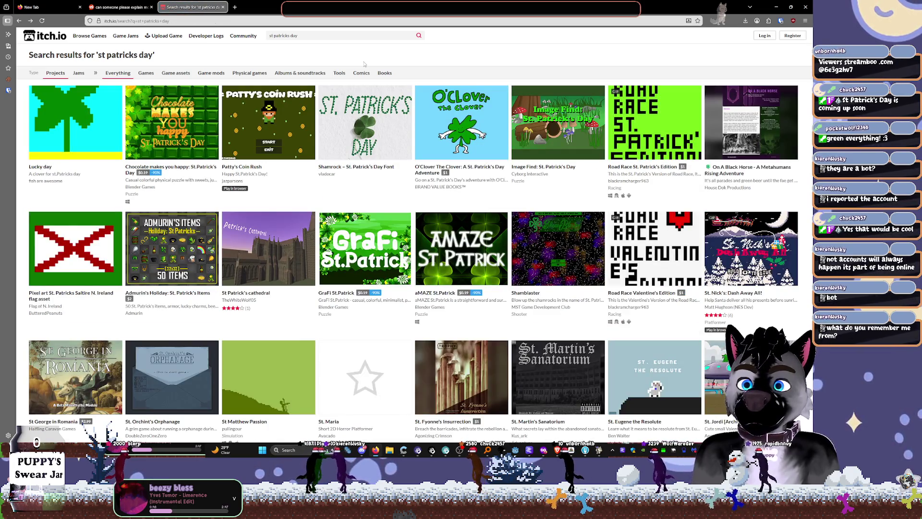